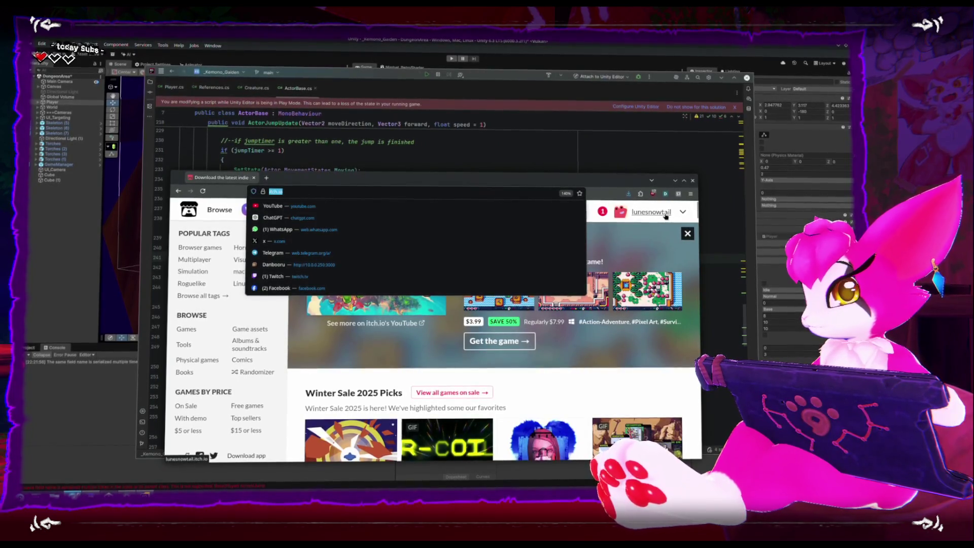
Open the Kemono Gaiden game page from the developer's itch.io profile, then return to Rider.
left_click_drag(590, 184, 556, 158)
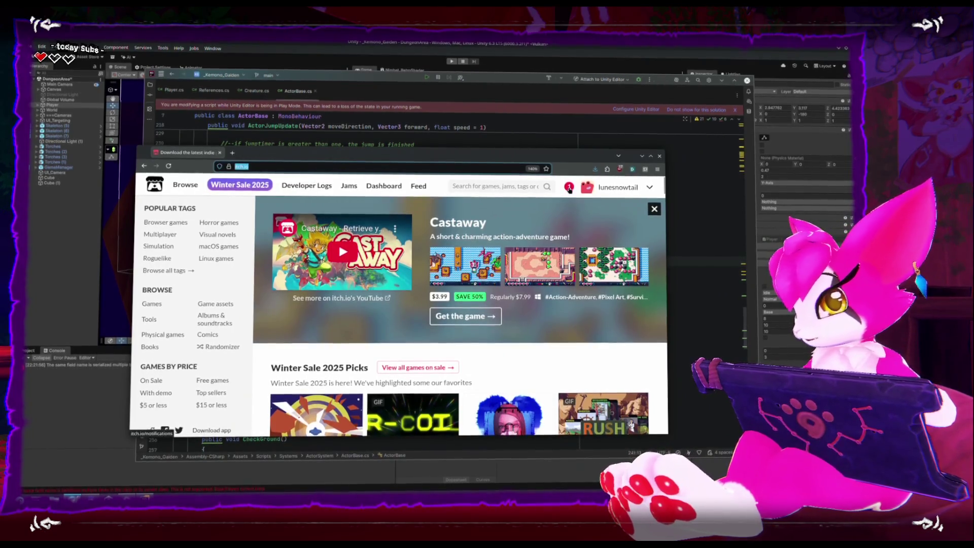
left_click(619, 189)
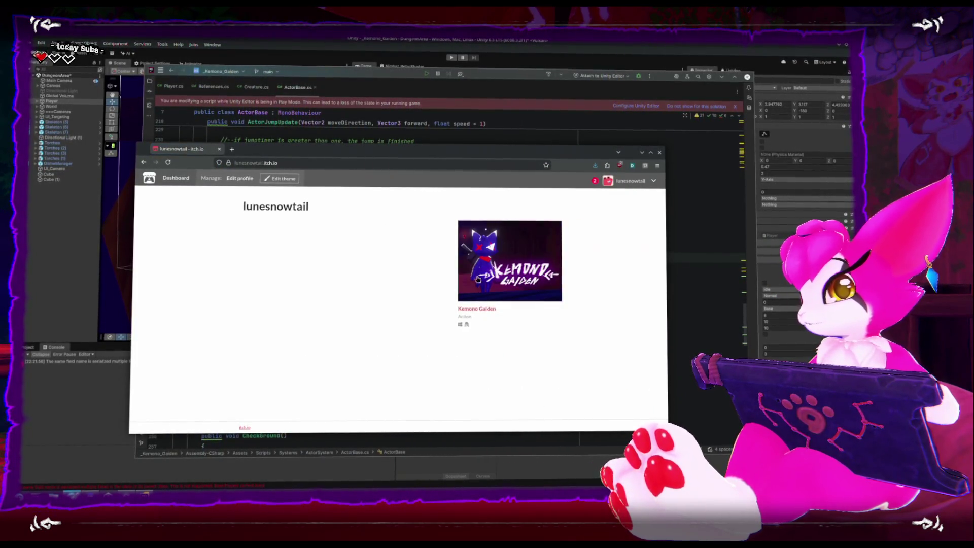
left_click(482, 315)
right_click(300, 167)
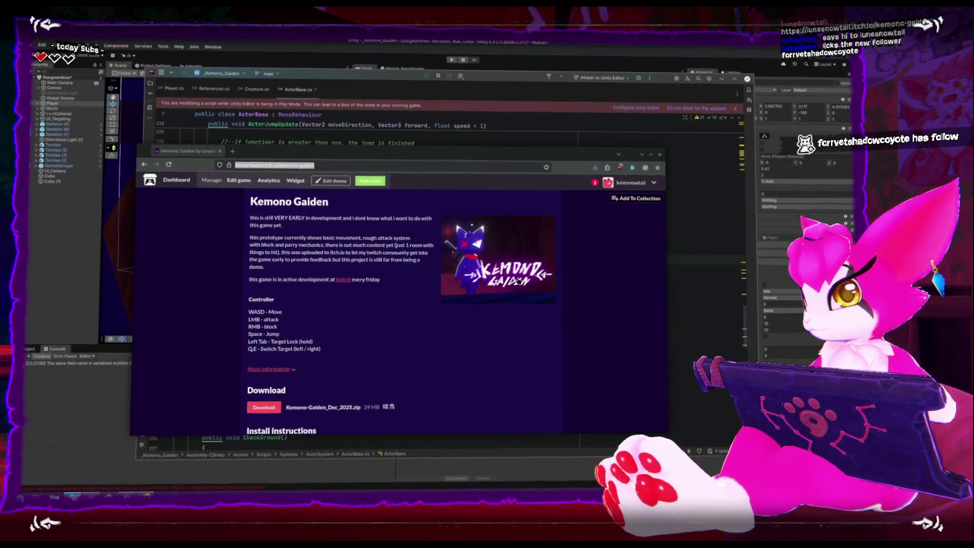
key("alt+Tab")
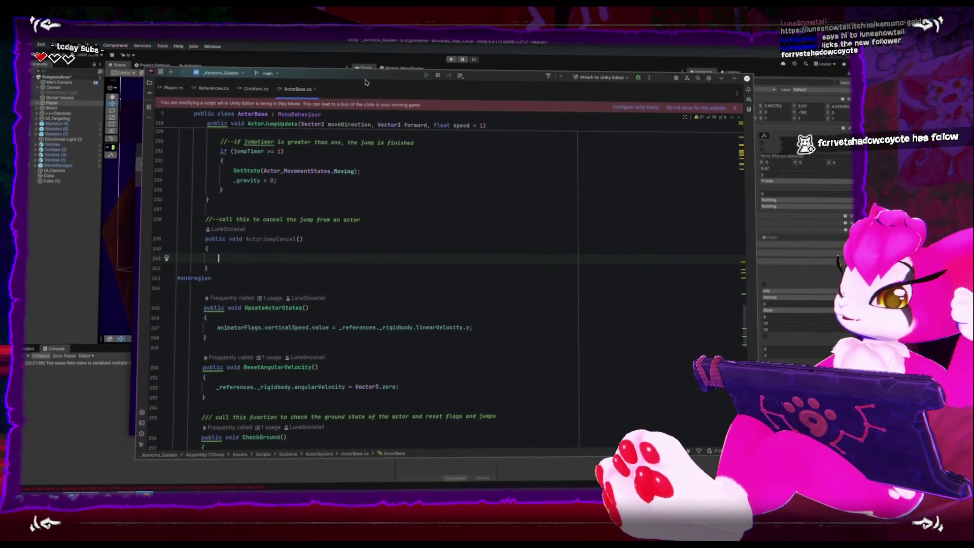
Move the SetState(Moving) and _gravity reset lines into the empty ActorJumpCancel() body.
scroll(341, 229, "up", 2)
left_click_drag(232, 237, 292, 238)
left_click(227, 221)
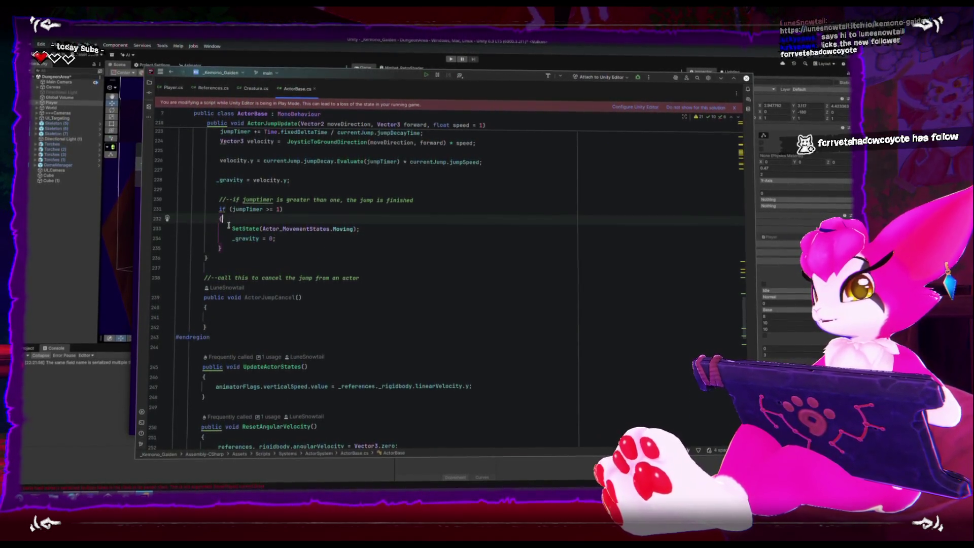
left_click_drag(232, 230, 307, 240)
key("ctrl+x")
key("Down")
key("Down")
key("Down")
key("ctrl+v")
Call ActorJumpCancel(); inside the jumpTimer >= 1 block.
left_click_drag(245, 285, 325, 284)
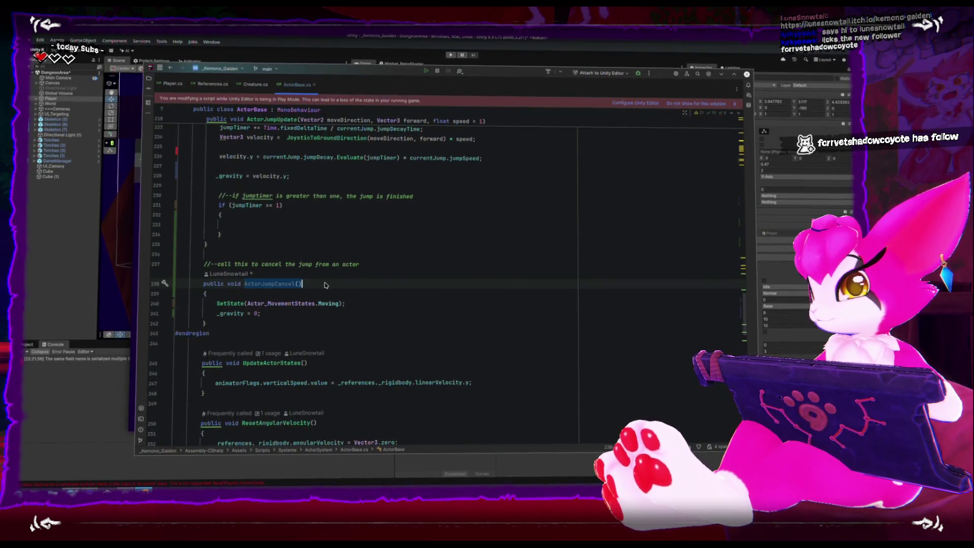
key("ctrl+v")
type(";")
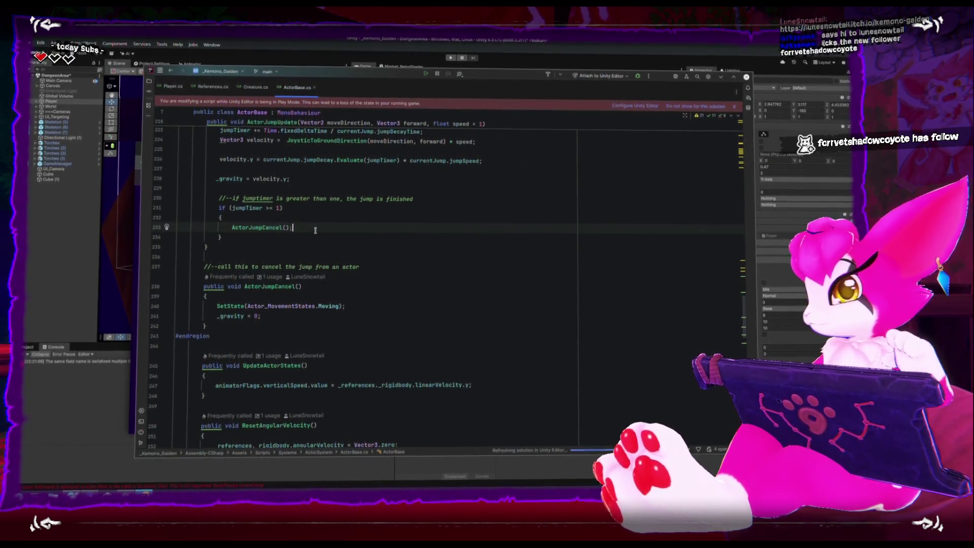
scroll(307, 224, "up", 1)
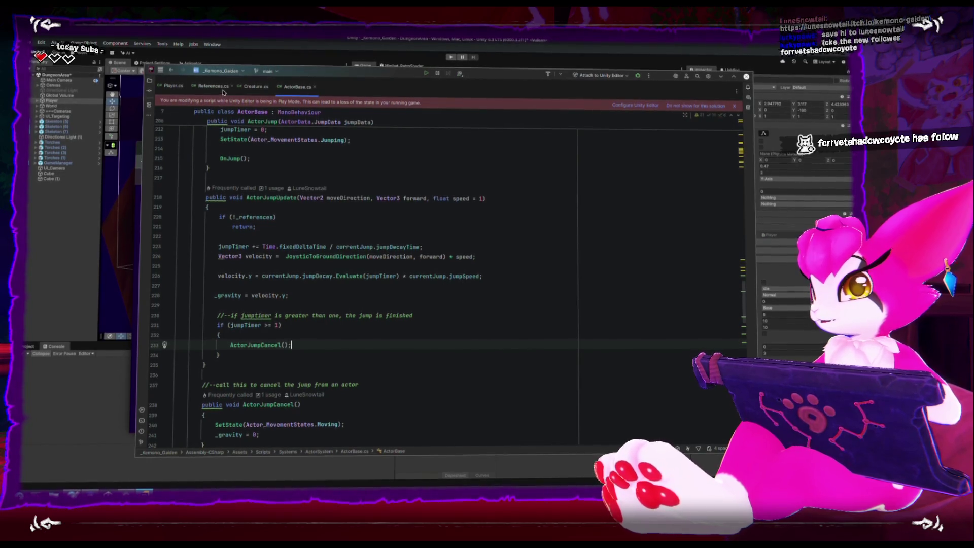
In Player.cs, select the SetState(Actor_MovementStates.Moving); line and start typing ActorJumpCancel over it.
left_click(172, 84)
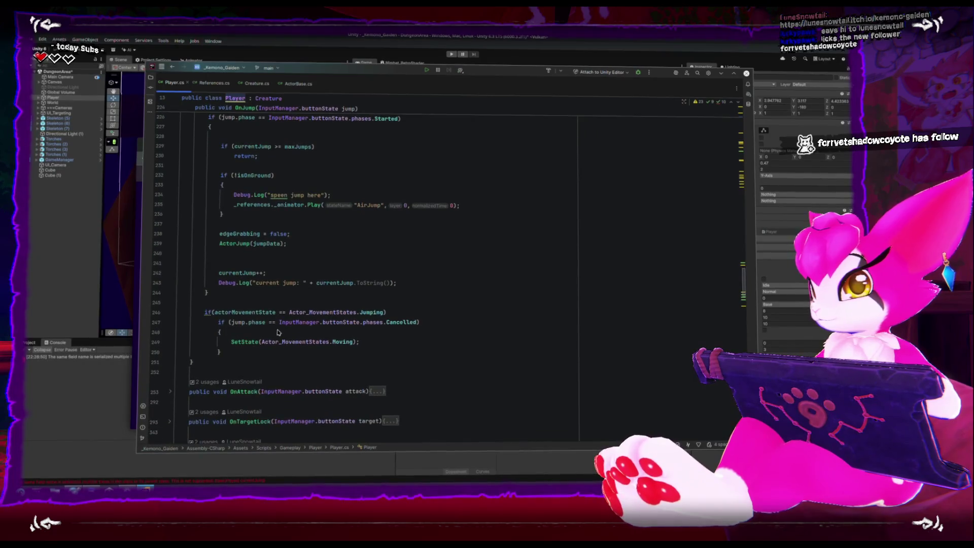
scroll(278, 333, "down", 3)
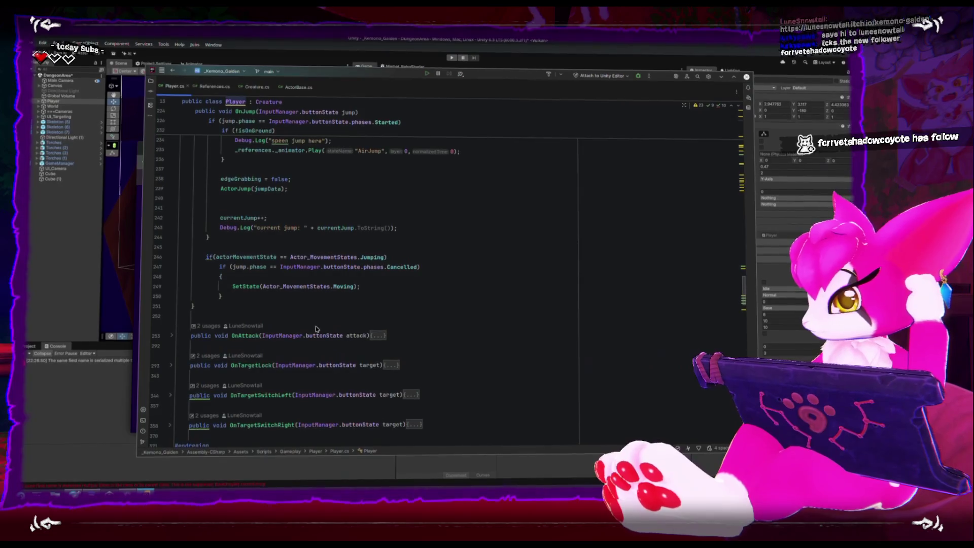
scroll(315, 330, "up", 2)
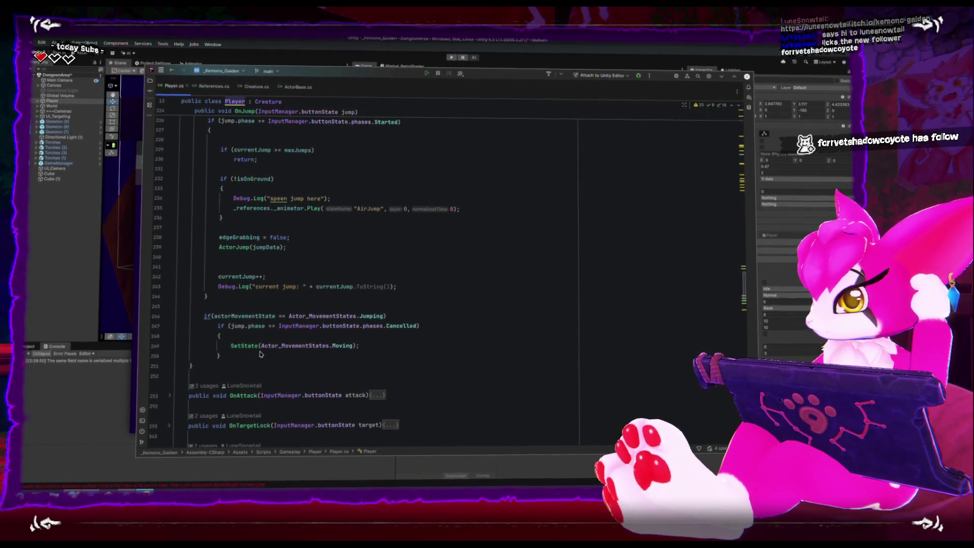
left_click_drag(231, 346, 370, 346)
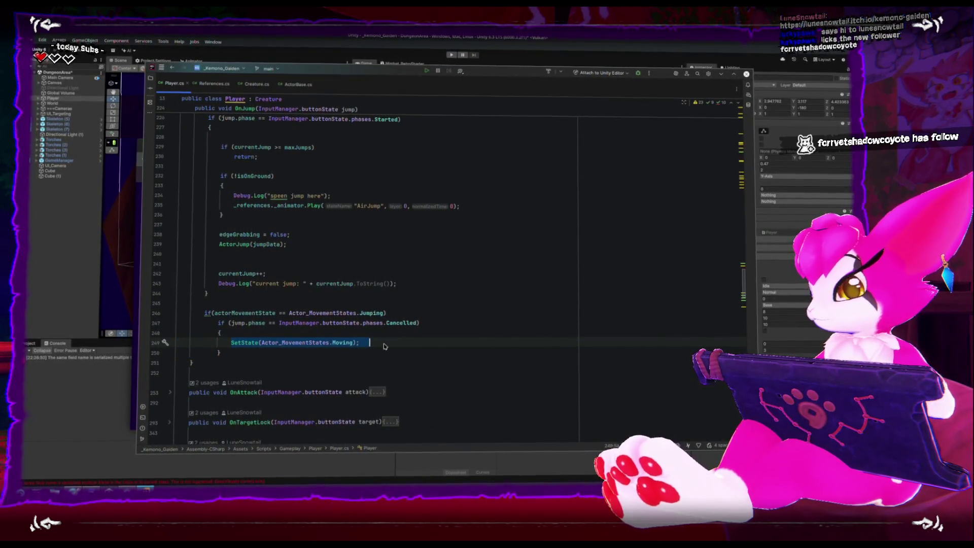
type("m")
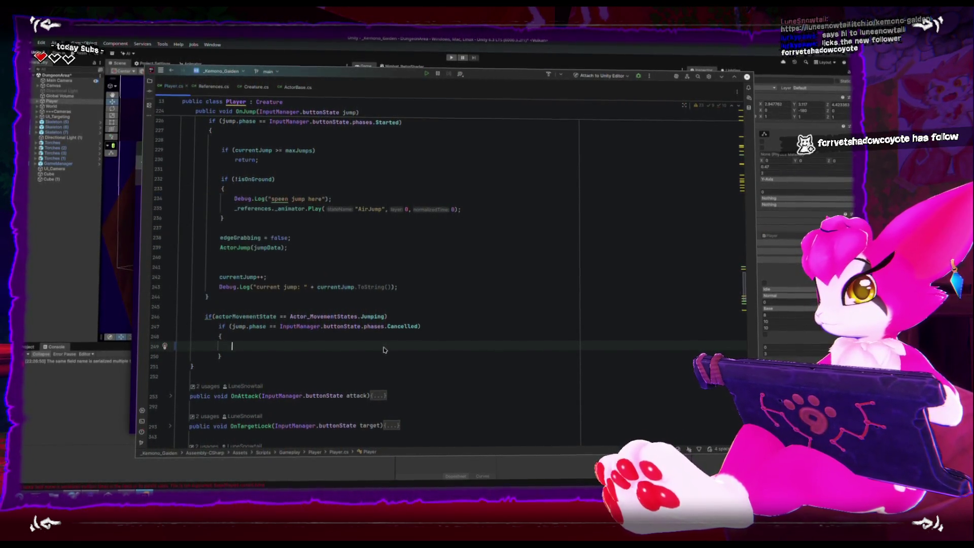
type("Ac")
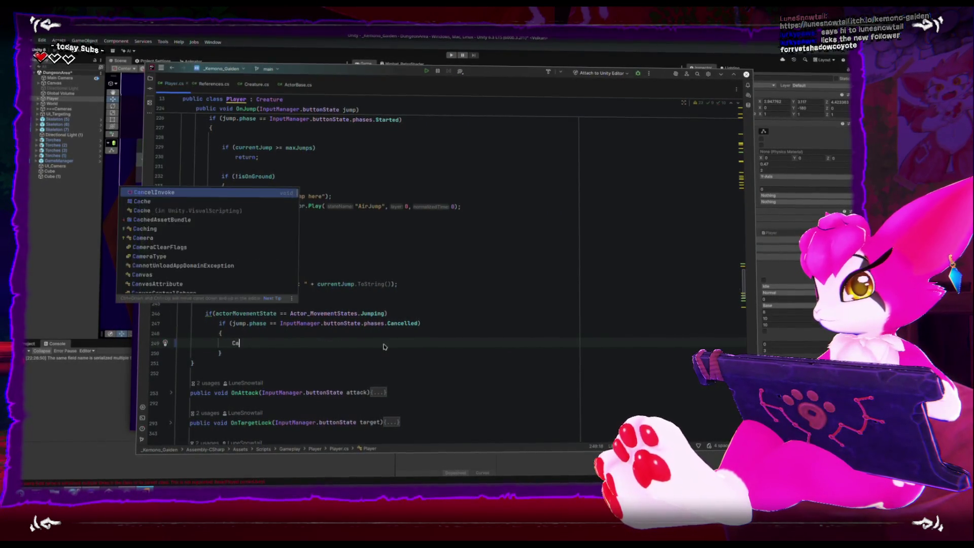
key("BackSpace")
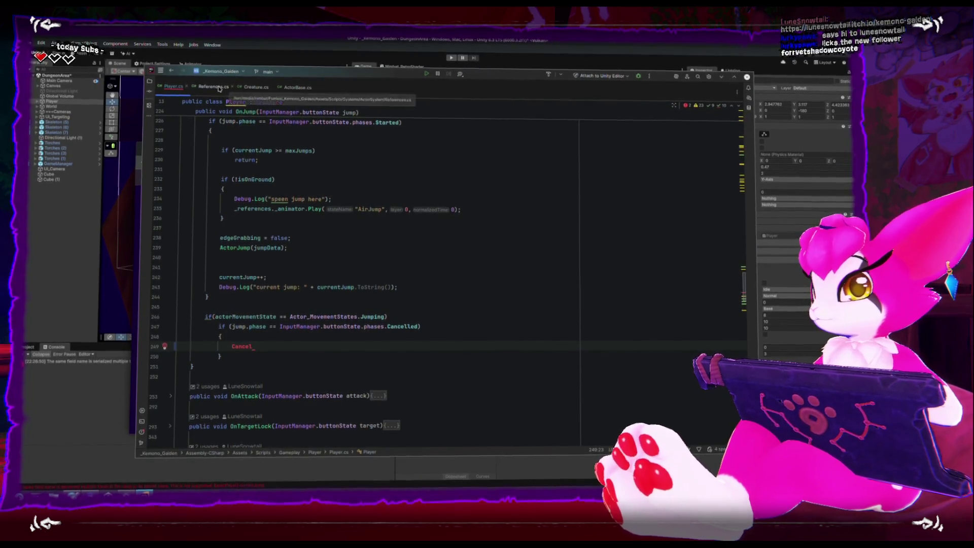
Look over the Creature.cs and ActorBase.cs files.
left_click(255, 87)
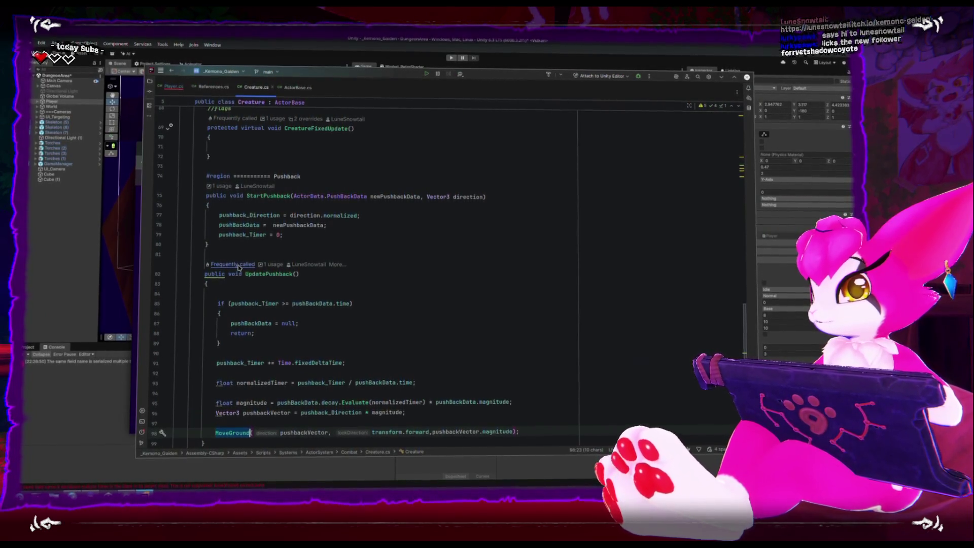
scroll(238, 268, "up", 2)
scroll(238, 268, "down", 4)
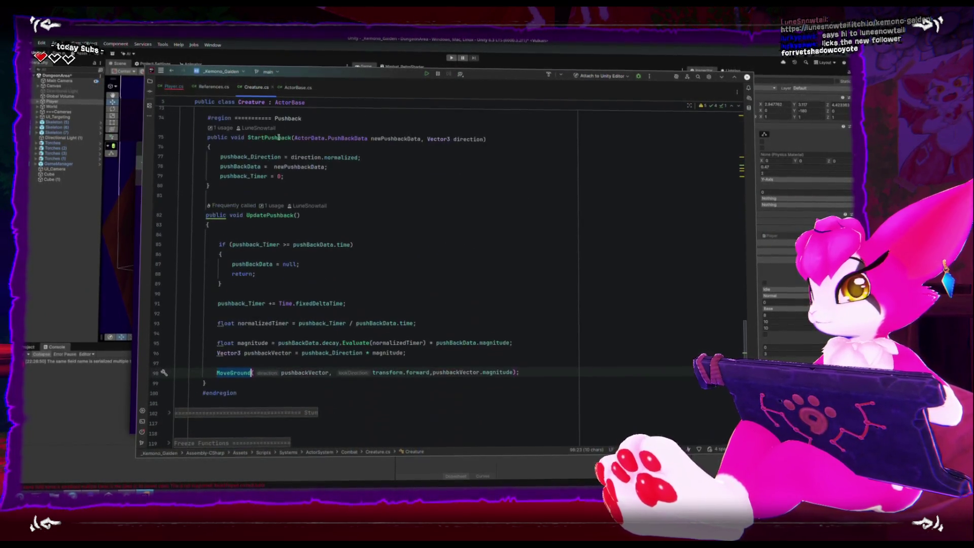
left_click(298, 90)
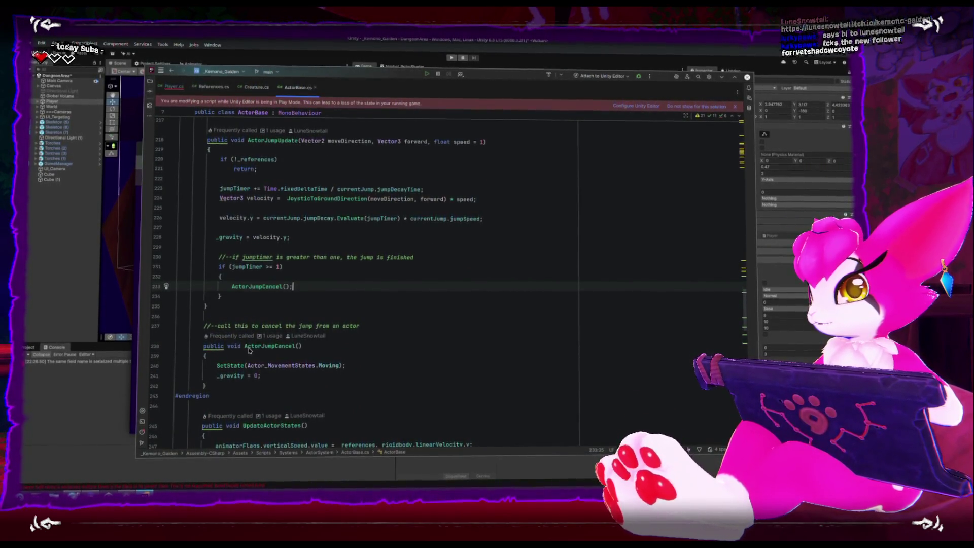
scroll(208, 352, "up", 4)
scroll(209, 351, "down", 3)
scroll(208, 352, "down", 1)
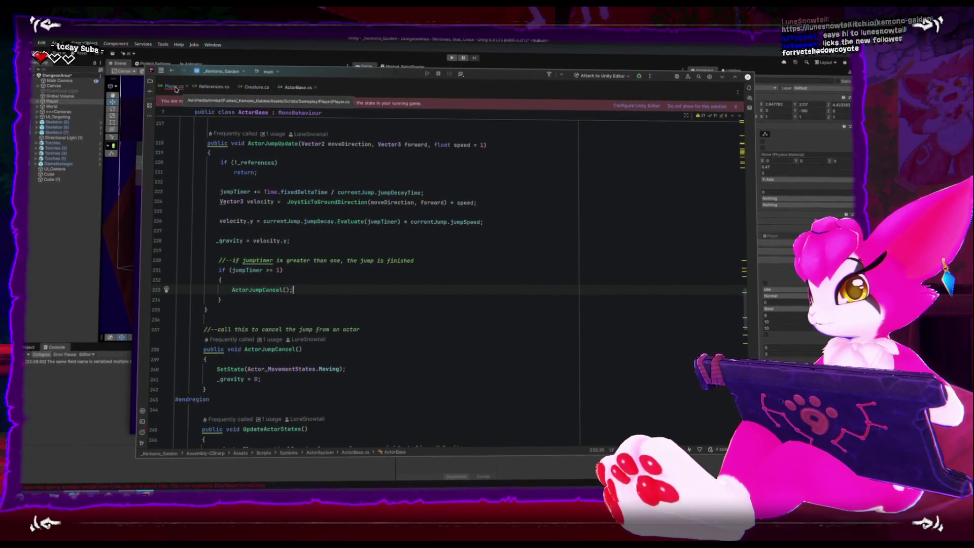
Finish the ActorJumpCancel(); call in Player.cs's cancelled-jump branch via autocomplete.
left_click(175, 85)
key("BackSpace")
key("BackSpace")
key("BackSpace")
type("Acto")
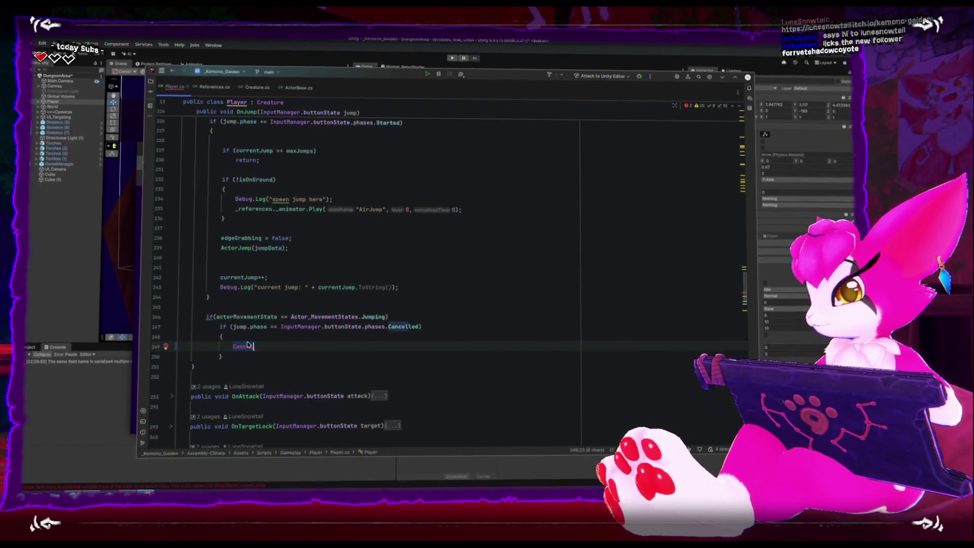
type("rJumpC")
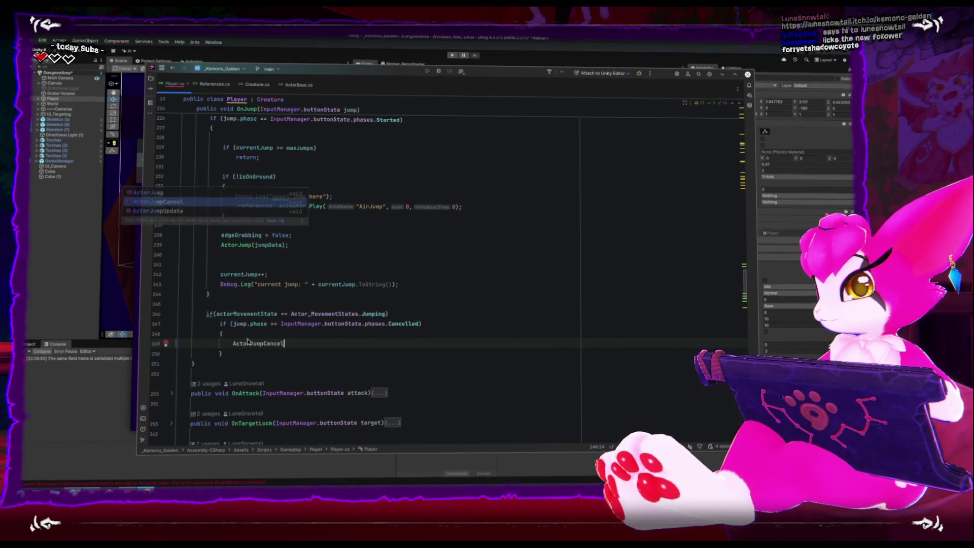
key("Return")
type(";")
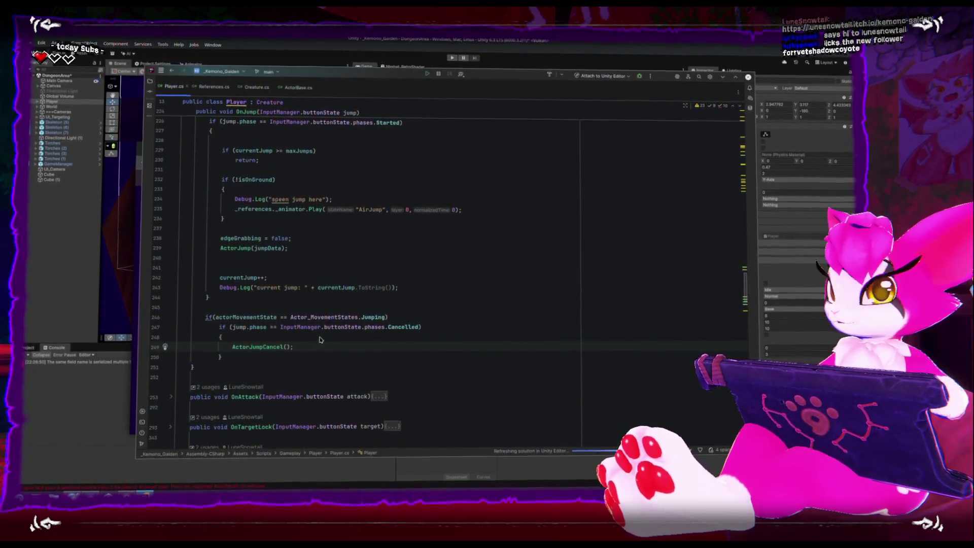
scroll(324, 262, "down", 3)
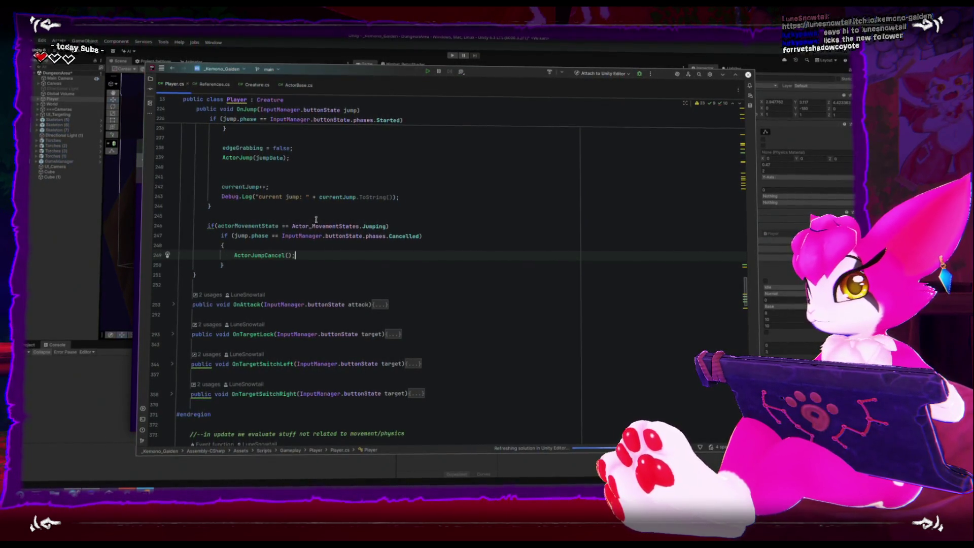
key("alt+Tab")
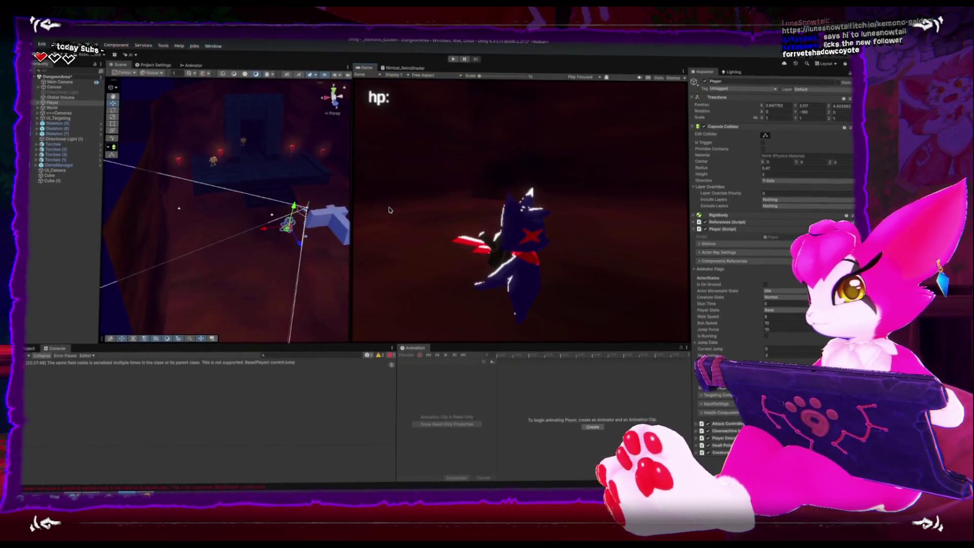
Playtest jumping near the skeletons in Play mode, then pause and go back to Rider.
left_click(453, 59)
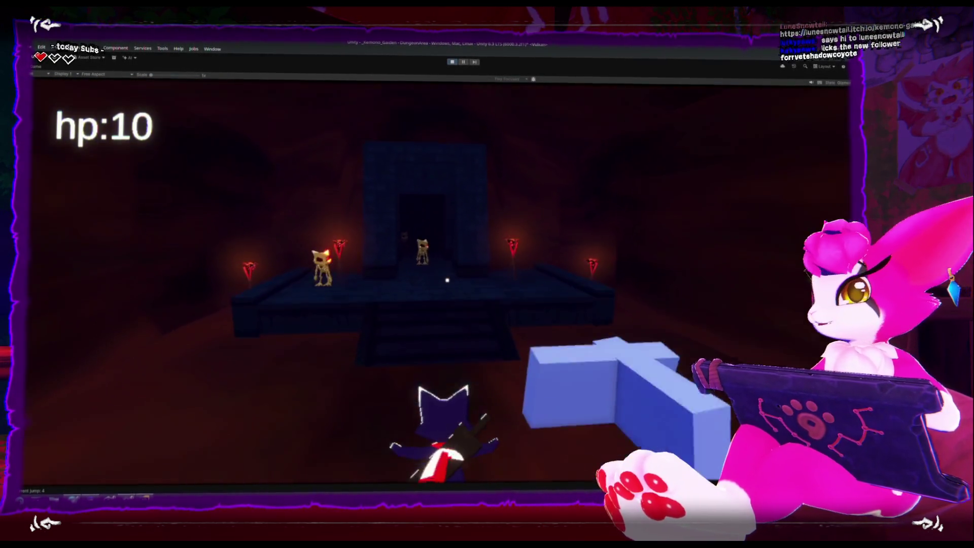
key("Escape")
key("Escape")
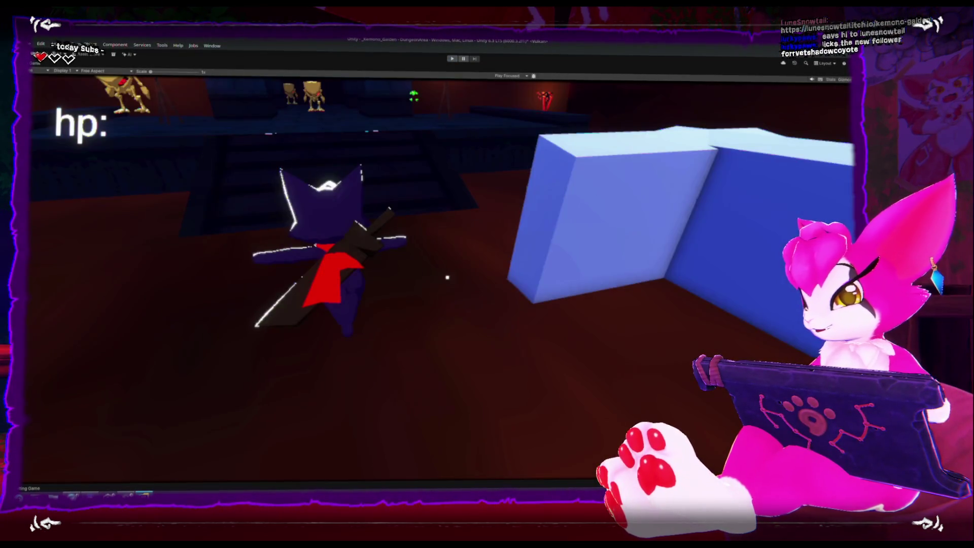
key("alt+Tab")
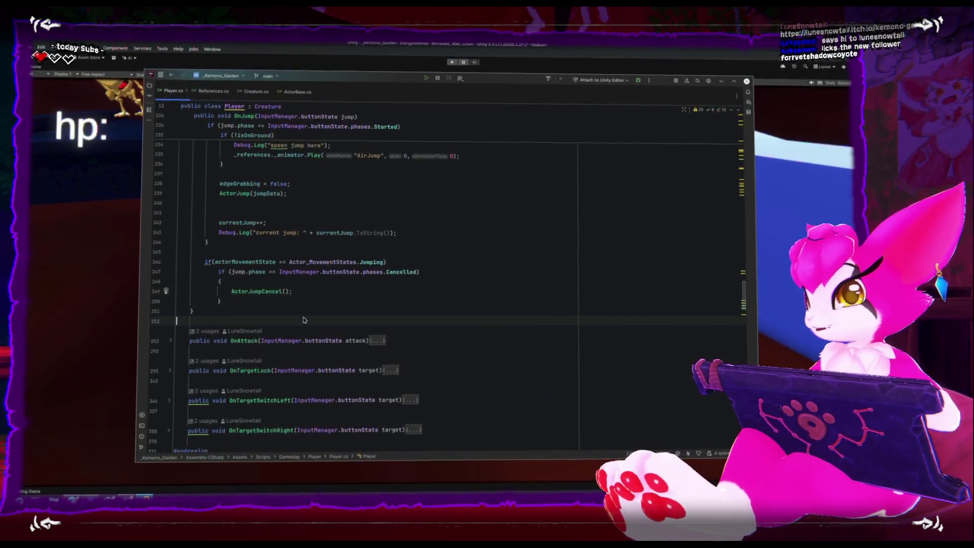
Check the ActorJumpCancel call and jumping-state check, then locate ActorJumpUpdate in ActorBase.cs.
left_click(283, 292)
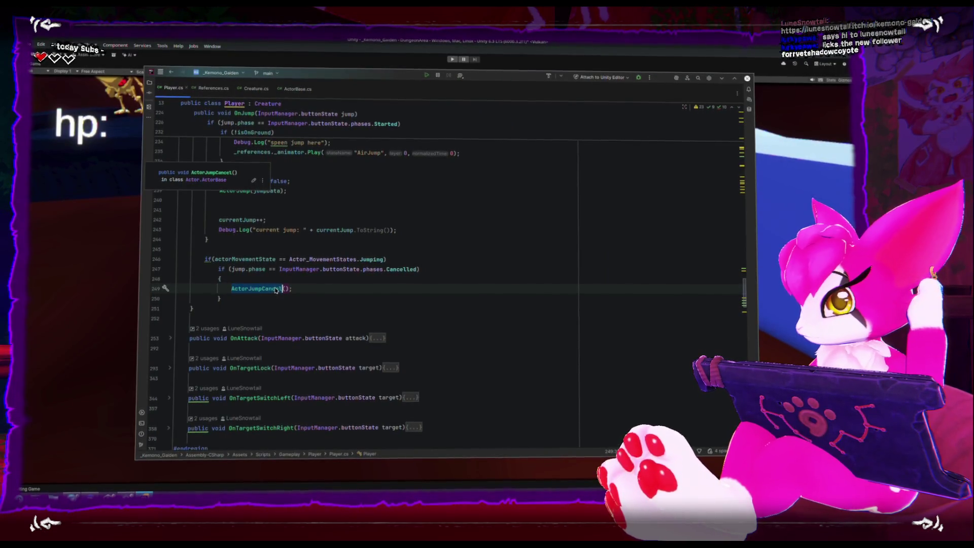
left_click(288, 258)
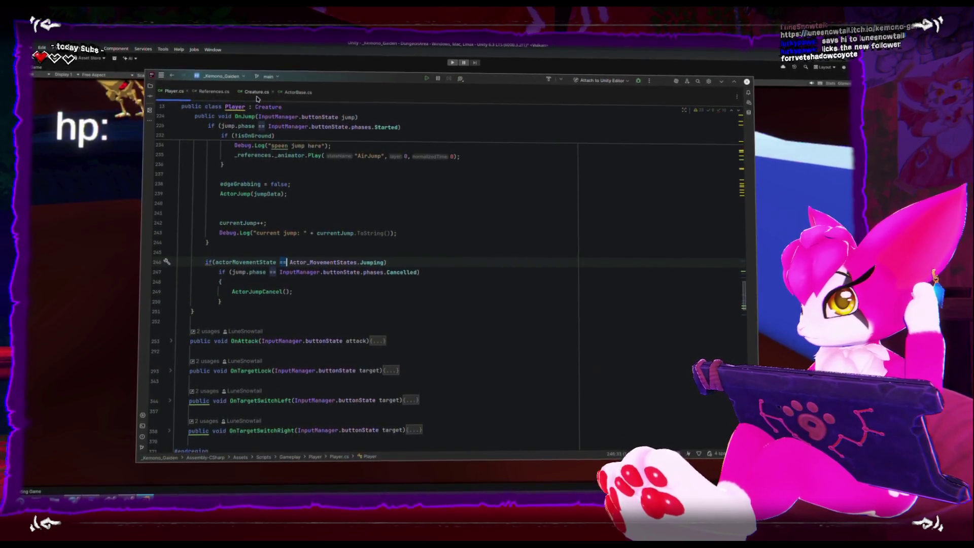
left_click(284, 94)
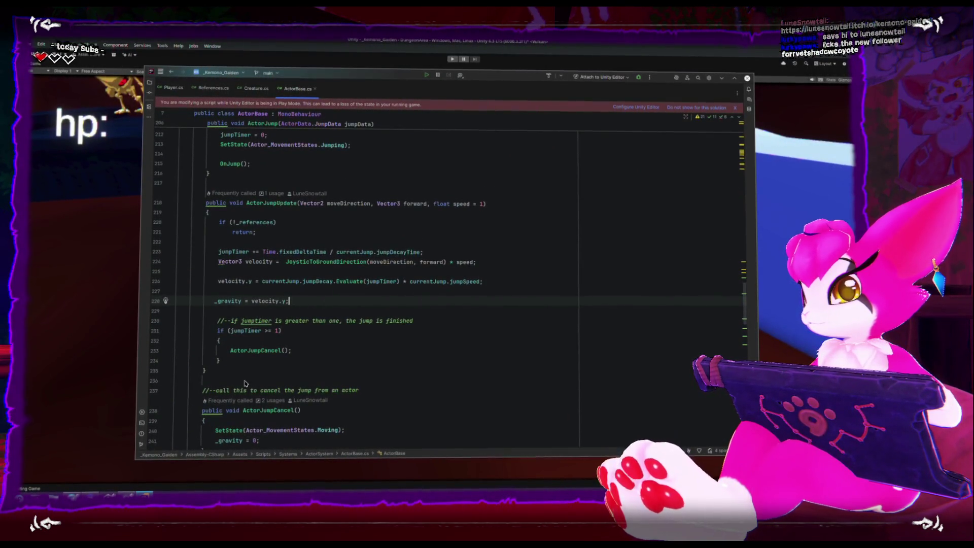
scroll(245, 383, "down", 4)
scroll(243, 293, "up", 5)
scroll(243, 293, "up", 1)
left_click(470, 275)
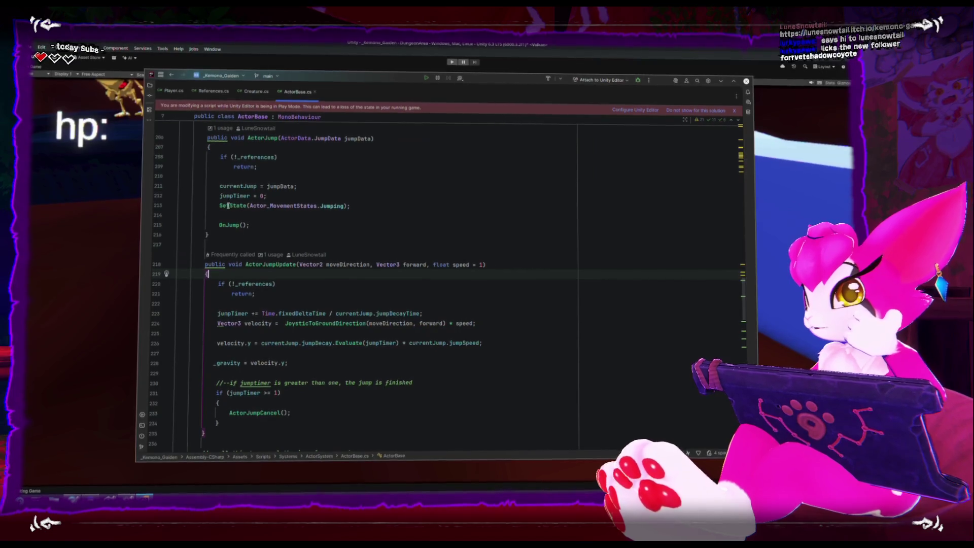
Inspect the SetState(Jumping) and OnJump calls in ActorBase.cs's ActorJump code.
left_click(286, 203)
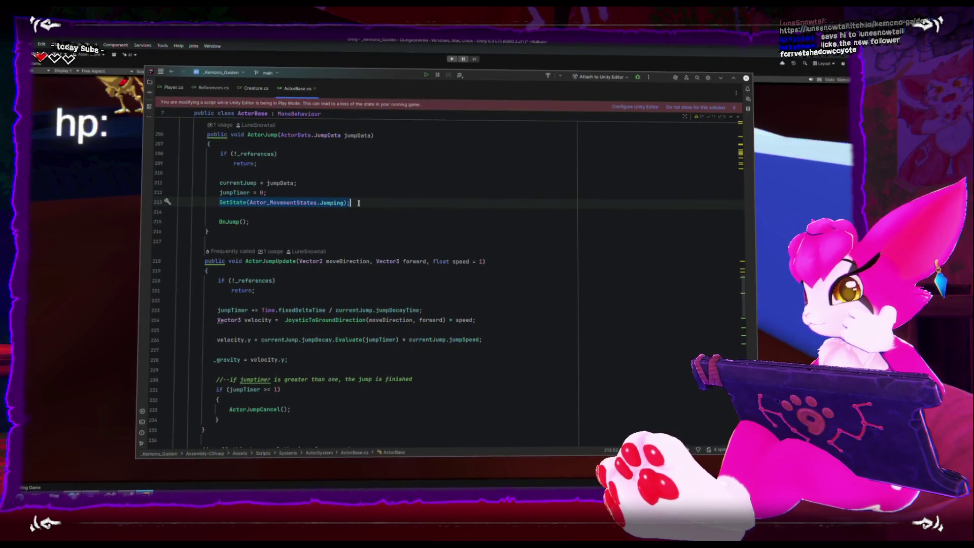
double_click(332, 204)
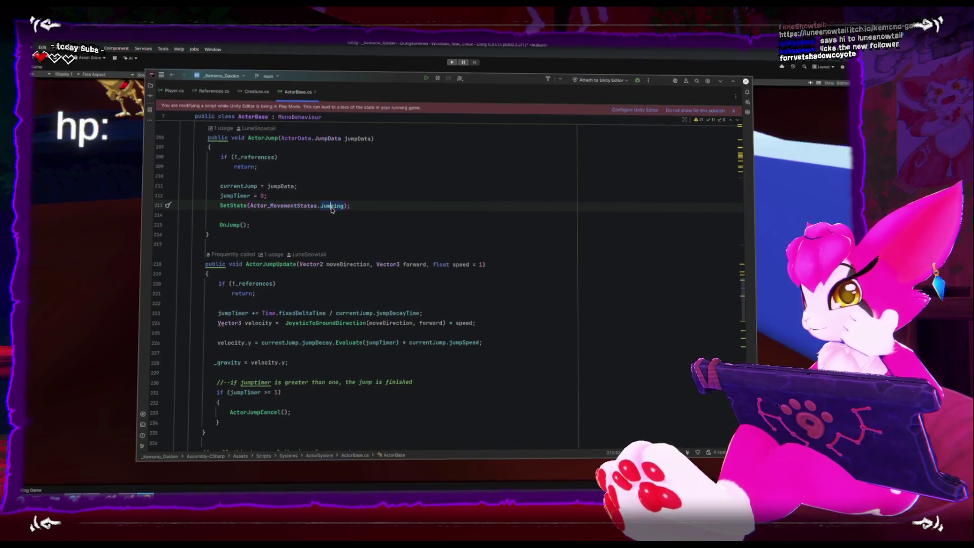
left_click(229, 226)
scroll(231, 227, "down", 20)
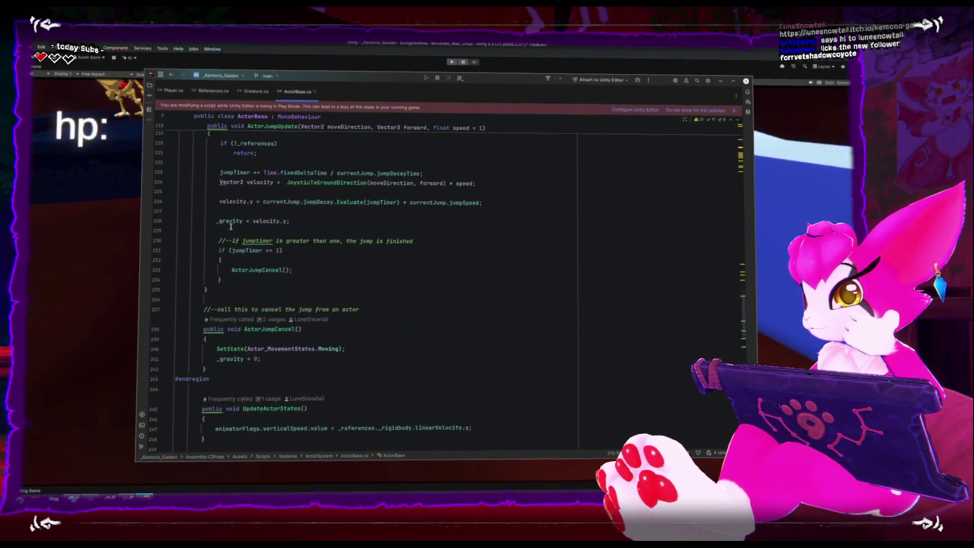
scroll(231, 223, "down", 5)
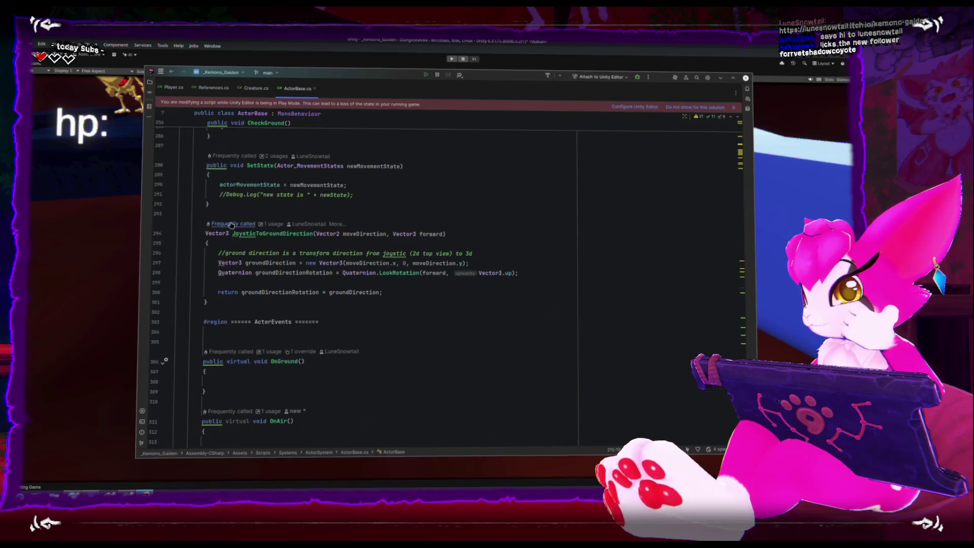
scroll(233, 343, "up", 20)
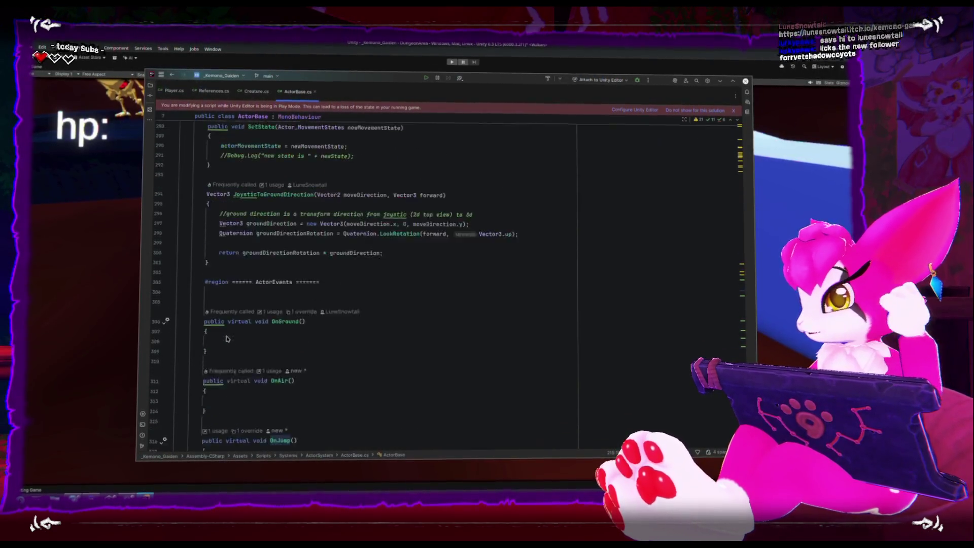
scroll(229, 332, "up", 6)
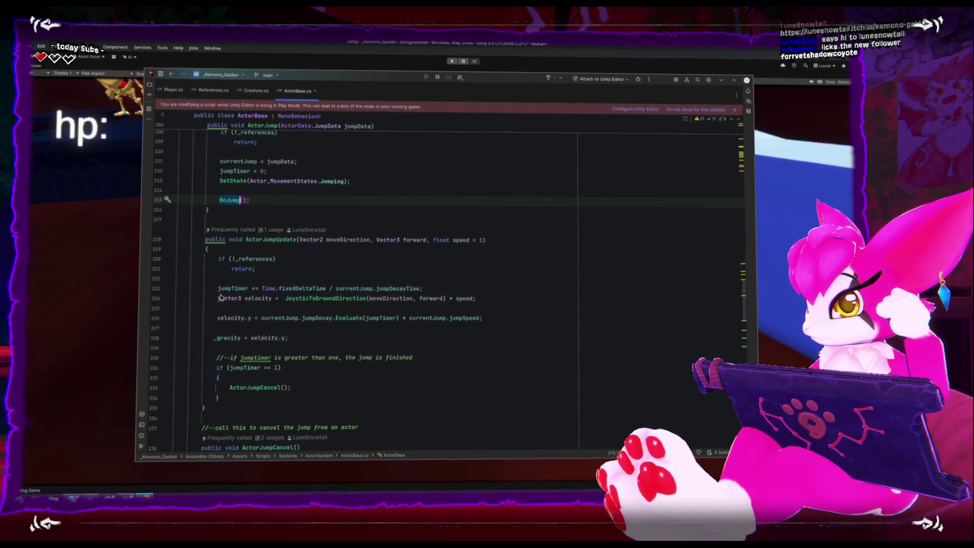
Inspect ActorJumpCancel's SetState(Moving) statement and the _gravity usages.
left_click(299, 337)
mouse_move(299, 332)
left_mouse_down()
mouse_move(218, 296)
mouse_move(277, 307)
left_mouse_up()
scroll(223, 304, "down", 2)
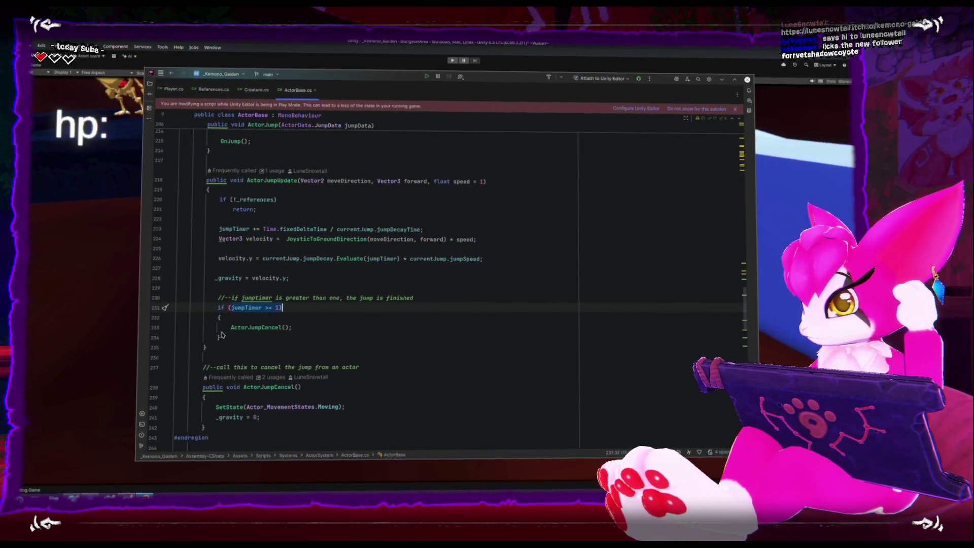
scroll(274, 325, "down", 2)
left_click(231, 345)
left_click_drag(241, 349, 356, 346)
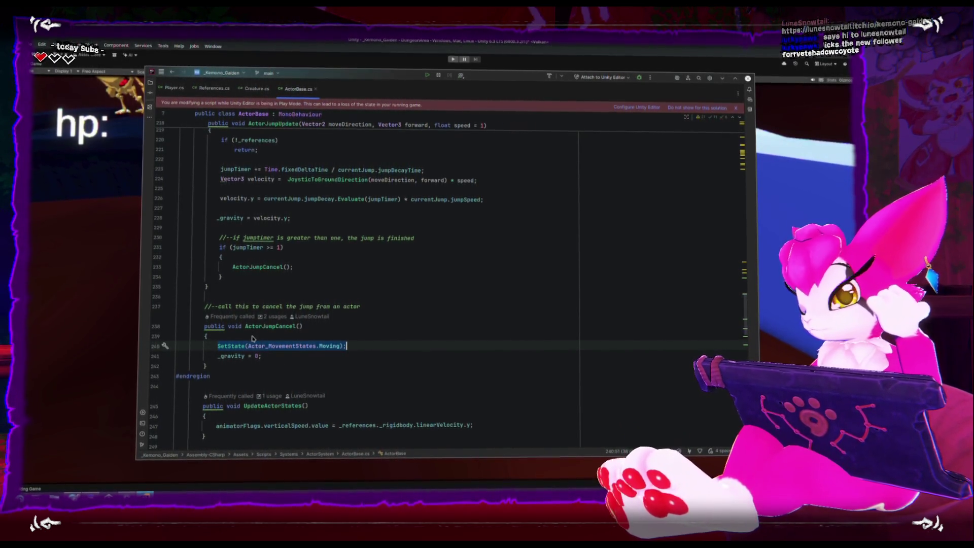
left_click(221, 356)
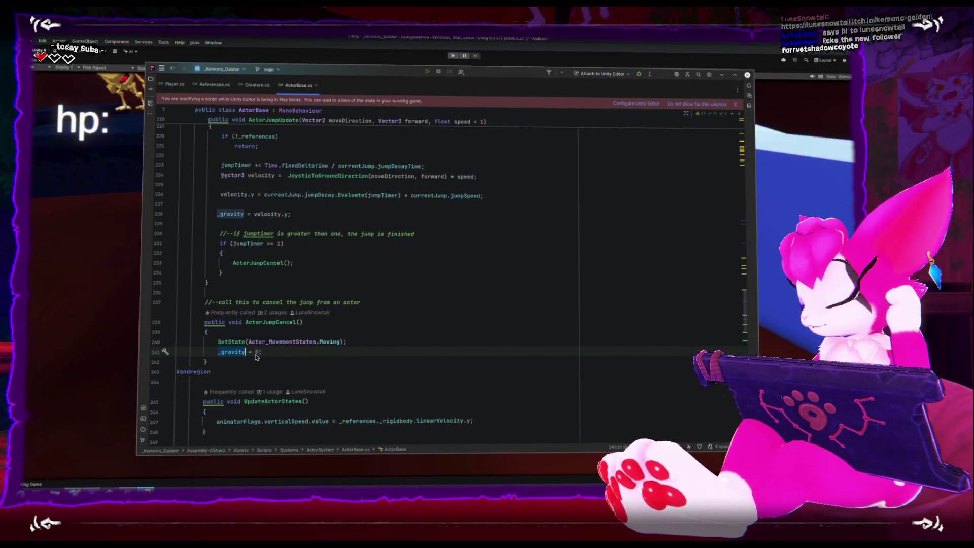
scroll(257, 357, "down", 1)
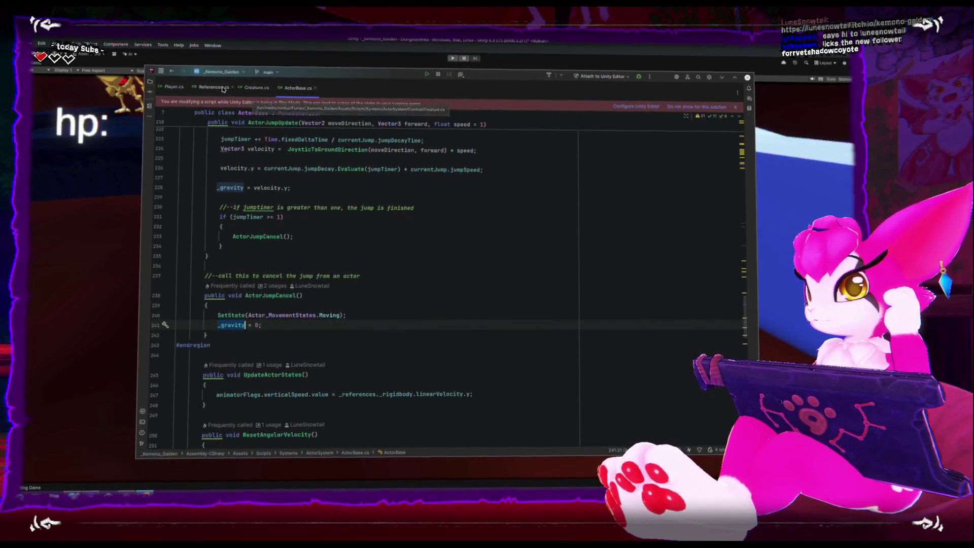
Open a new line after the cancelled-branch brace in Player.cs's OnJump.
left_click(179, 85)
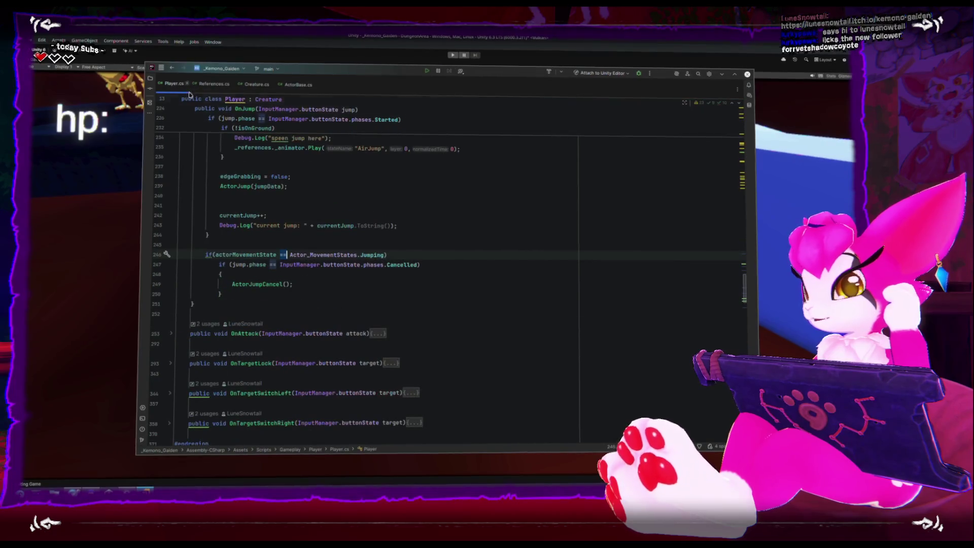
left_click(241, 279)
key("Return")
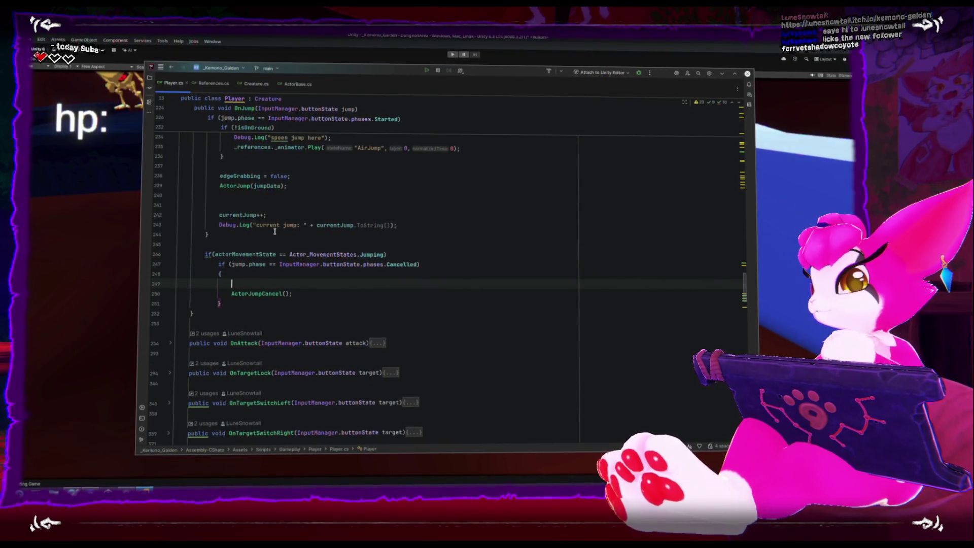
Add Debug.Log("canceling jump") before the ActorJumpCancel() call.
type("Debug.log")
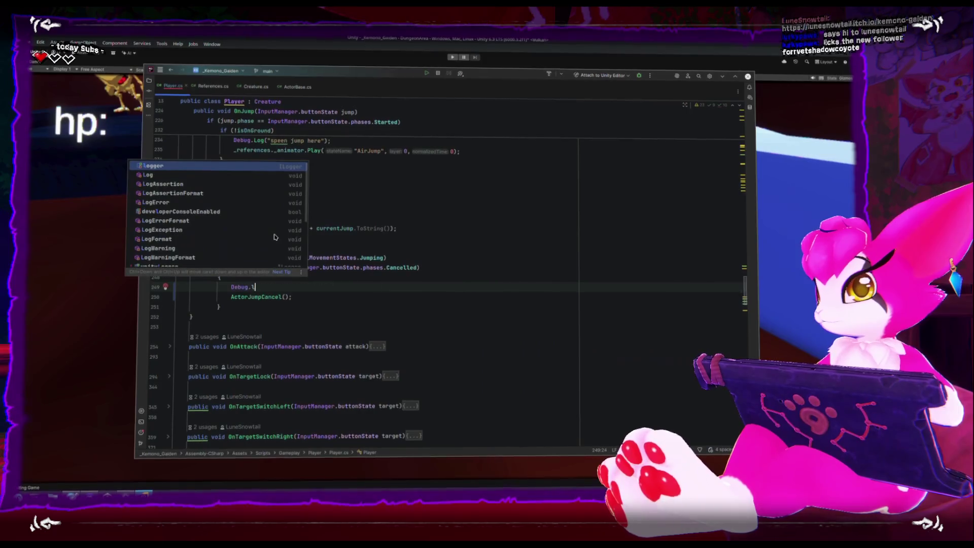
key("Return")
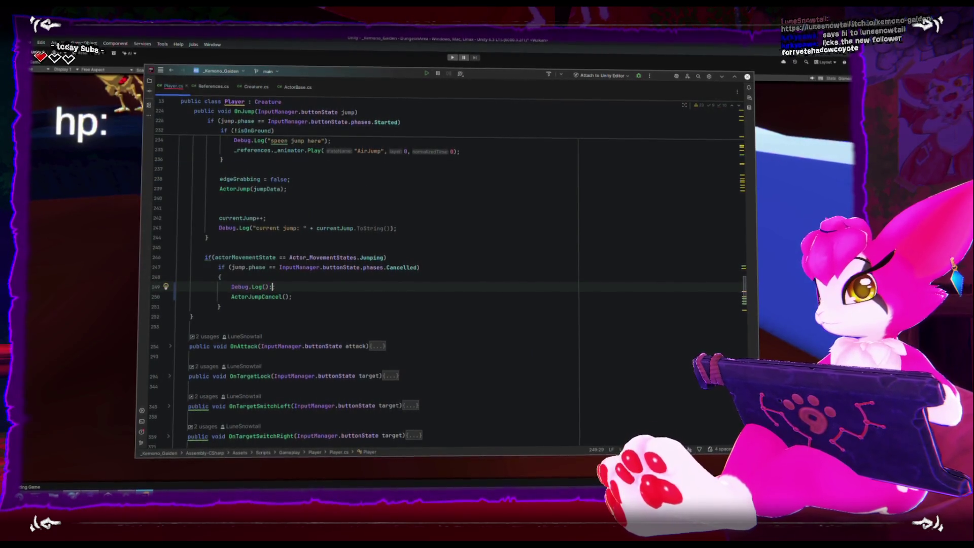
type("\"canc")
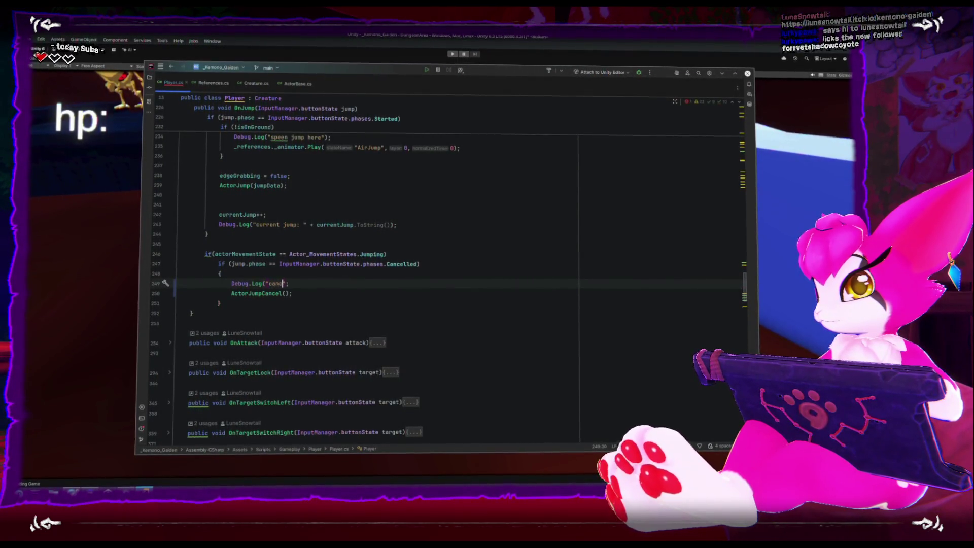
type("p\")")
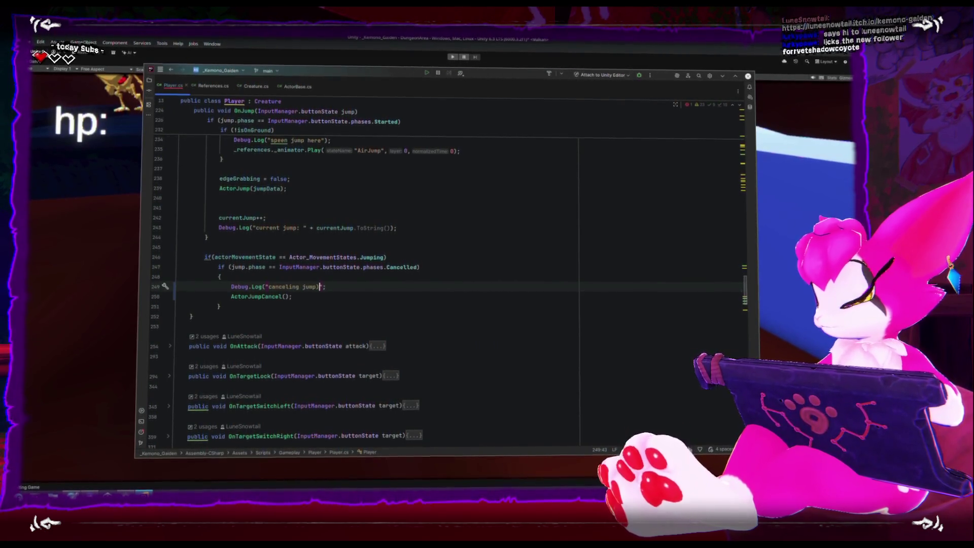
Close the accidental second Player.cs pane and return to ActorBase.cs.
key("ctrl+alt+Right")
scroll(609, 253, "down", 2)
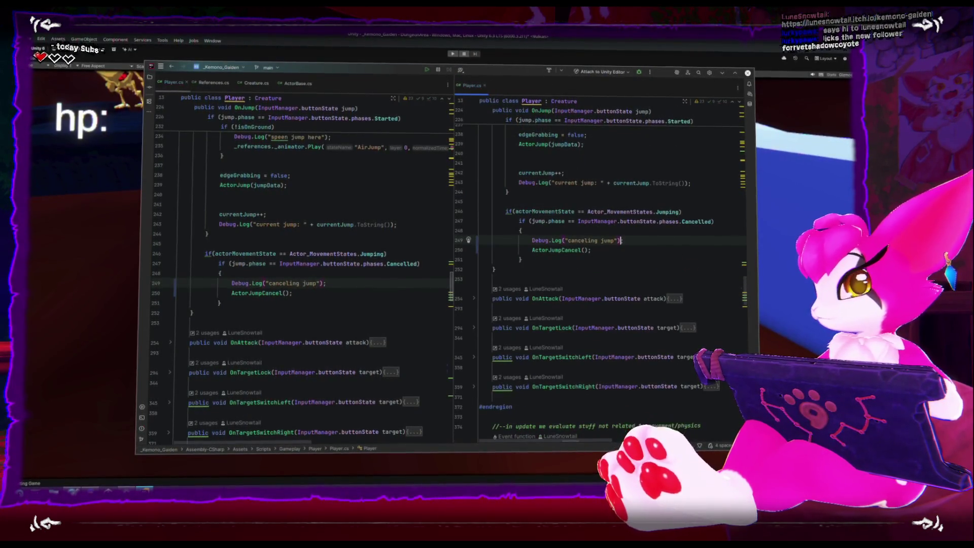
left_click(292, 177)
left_click(486, 87)
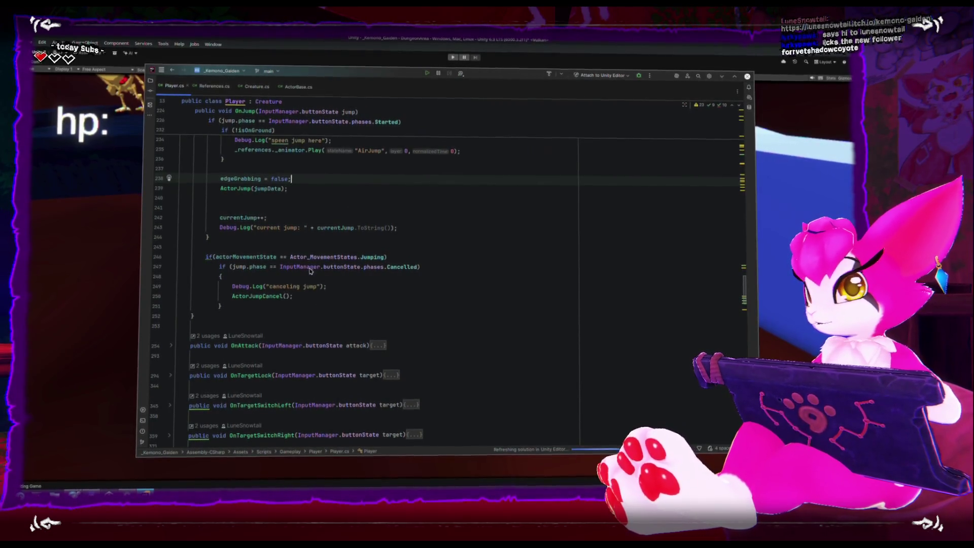
left_click(298, 87)
left_click(84, 271)
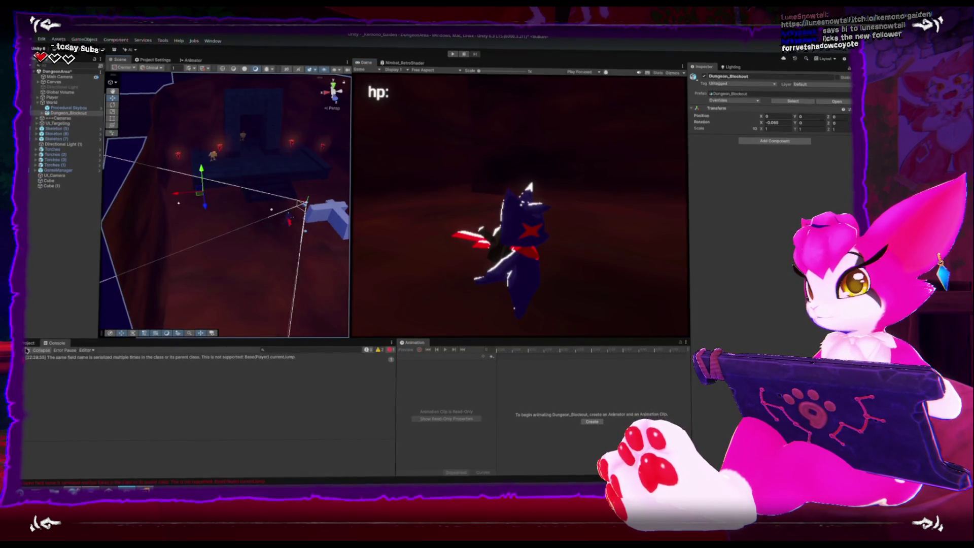
In Play mode, jump repeatedly with Space and walk with W to trigger the jump cancel.
left_click(452, 54)
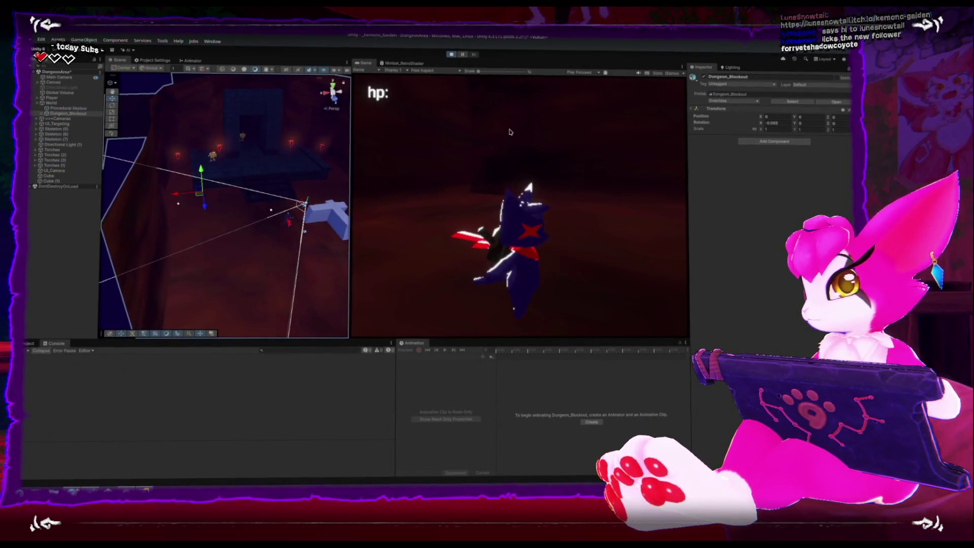
key("space")
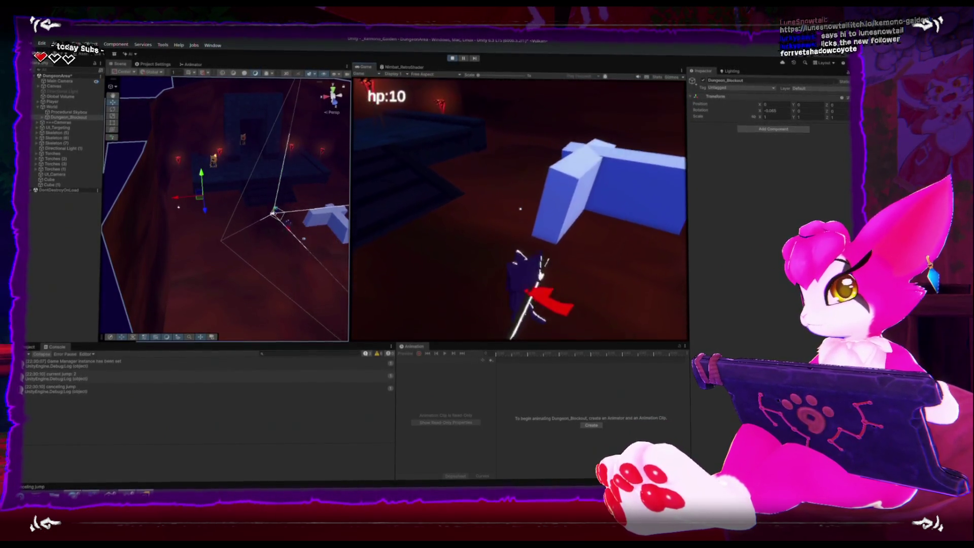
key("space")
key("w")
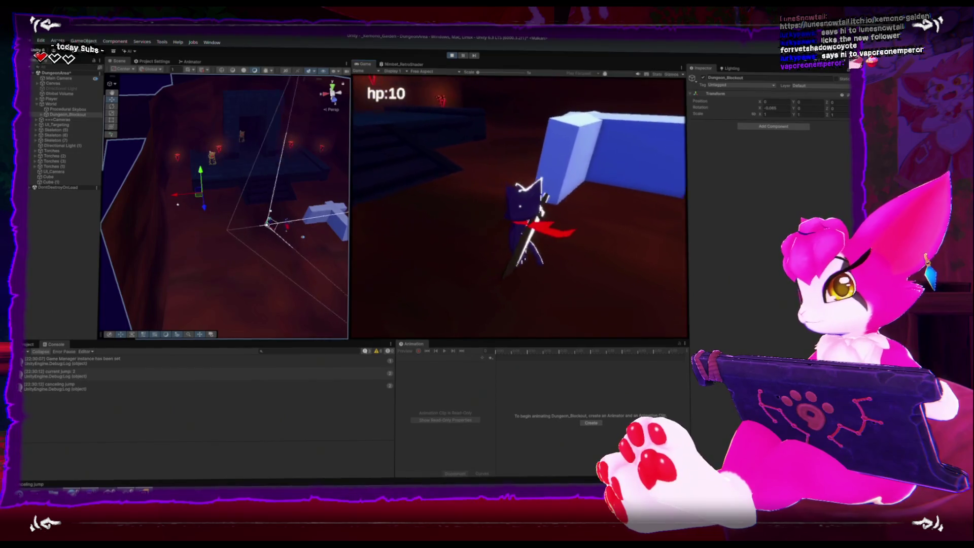
Exit the game from the pause menu and bring back ActorBase.cs in Rider.
key("Escape")
left_click(520, 226)
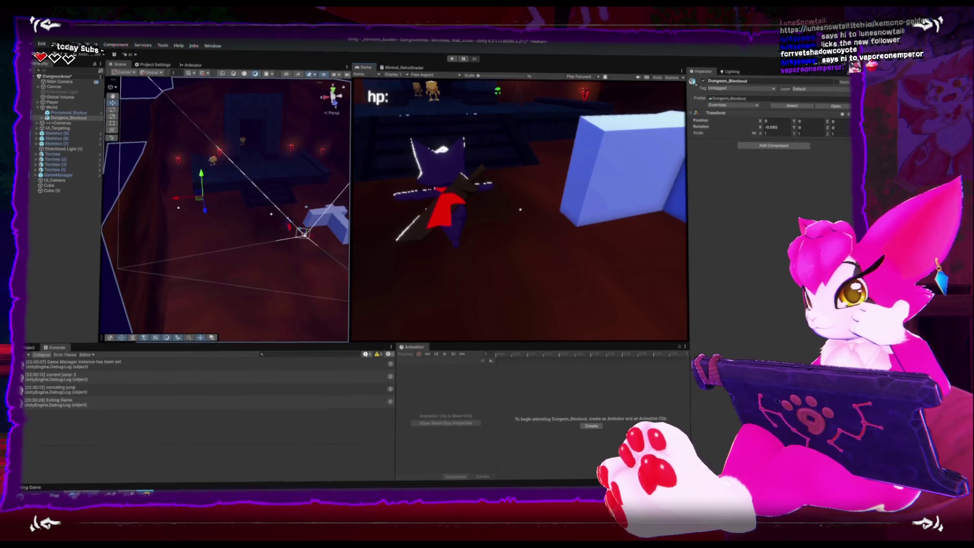
double_click(175, 394)
scroll(245, 348, "down", 1)
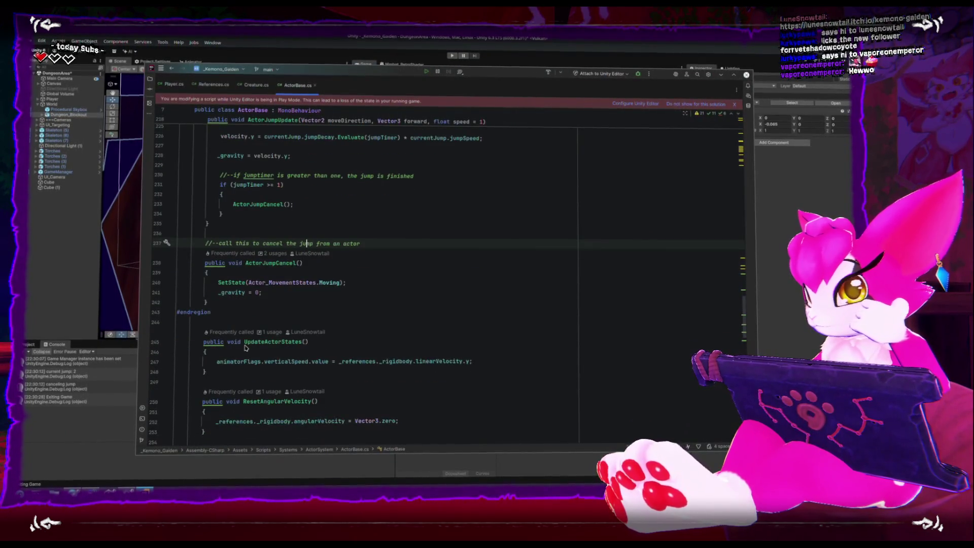
Review the _gravity = 0 line in ActorJumpCancel().
scroll(254, 356, "up", 1)
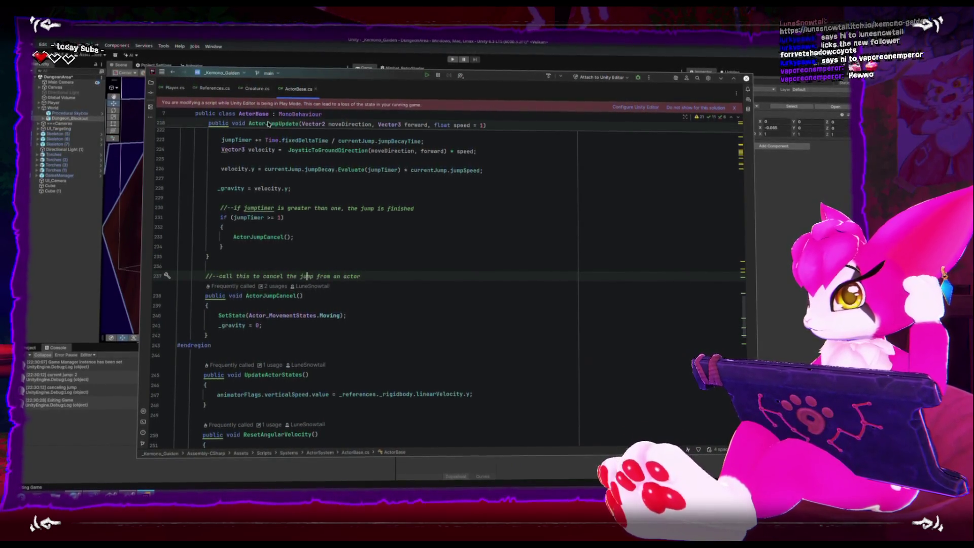
left_click_drag(218, 328, 267, 333)
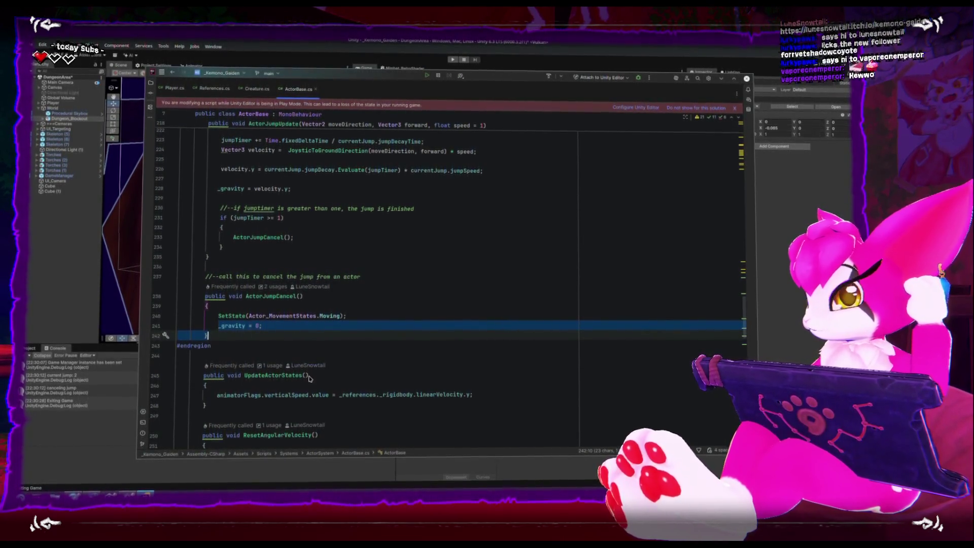
left_click(285, 329)
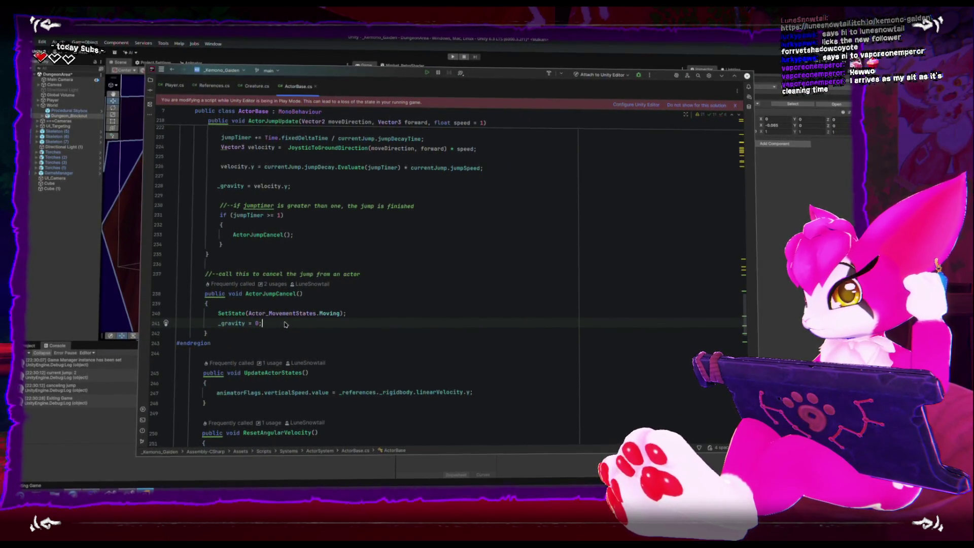
scroll(296, 286, "down", 1)
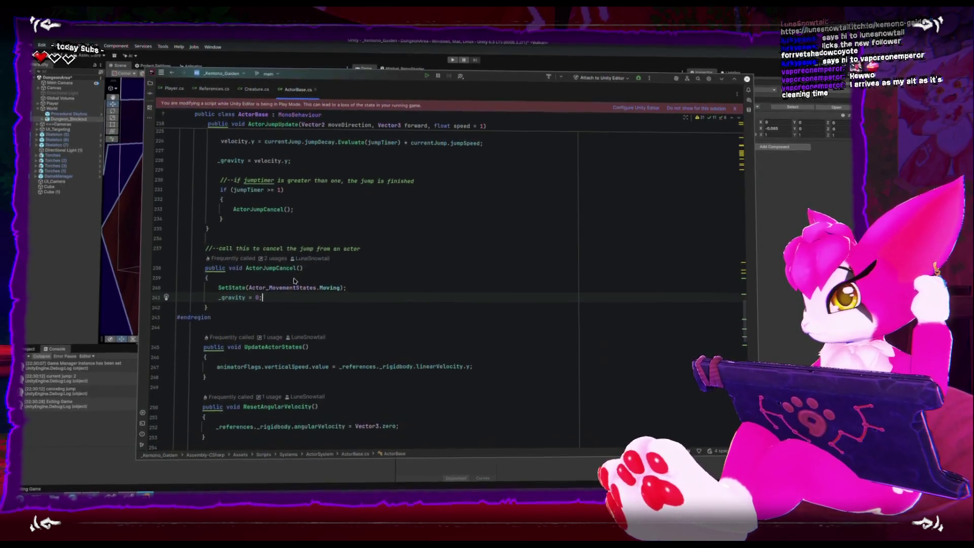
scroll(300, 265, "down", 6)
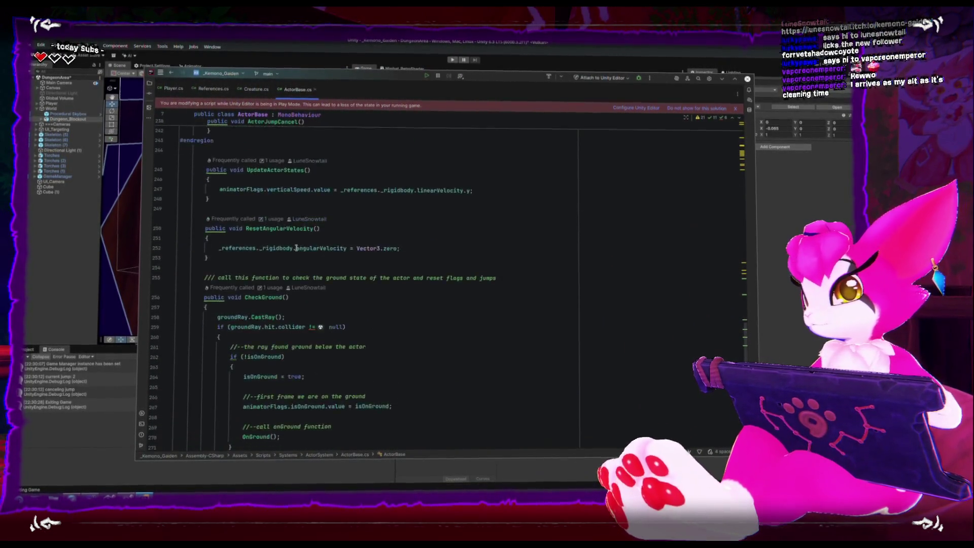
scroll(296, 243, "down", 14)
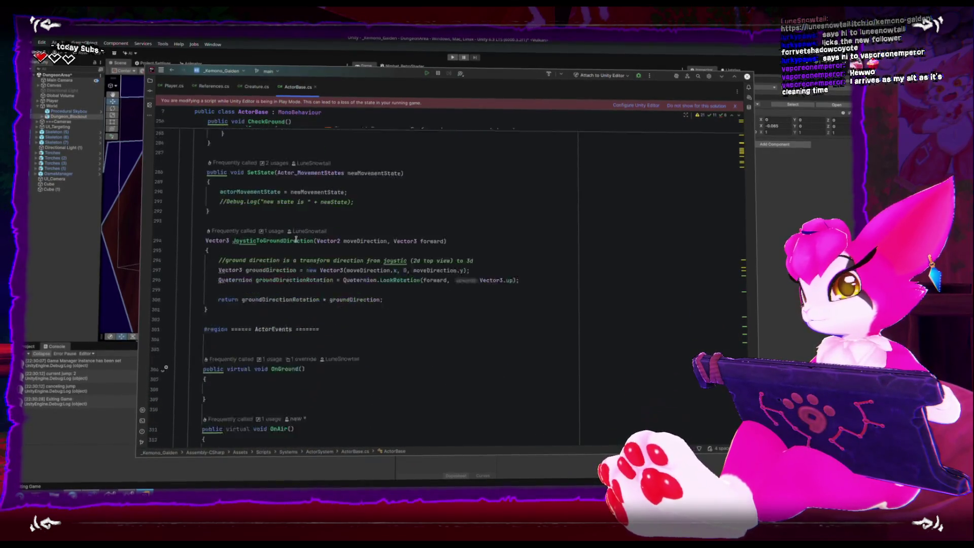
scroll(296, 239, "up", 13)
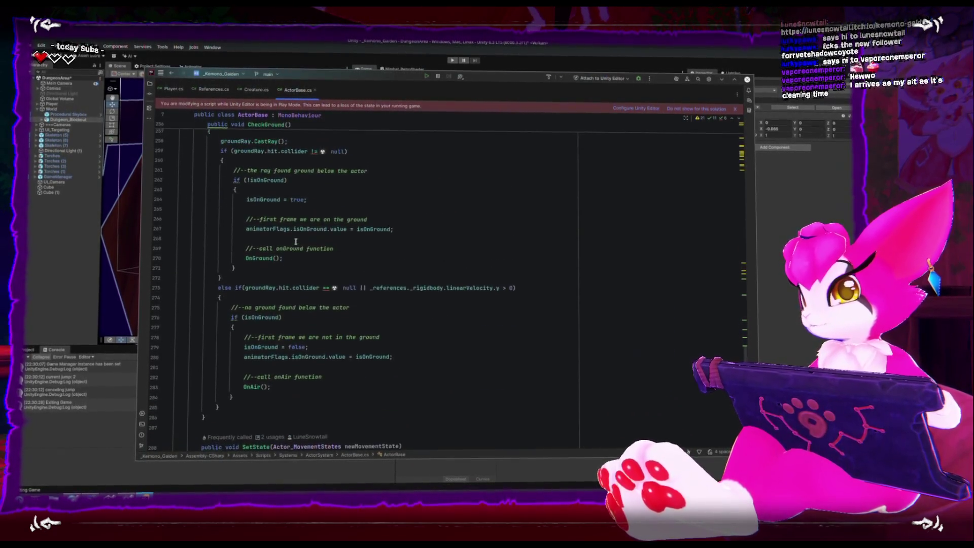
Collapse the CheckGround and UpdateActorStates method bodies.
left_click(172, 212)
scroll(177, 205, "up", 3)
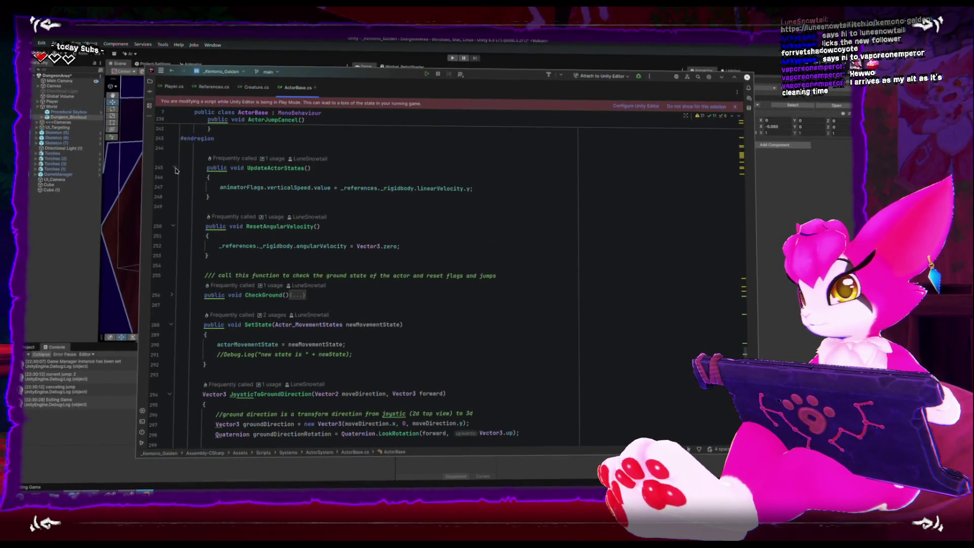
left_click(174, 169)
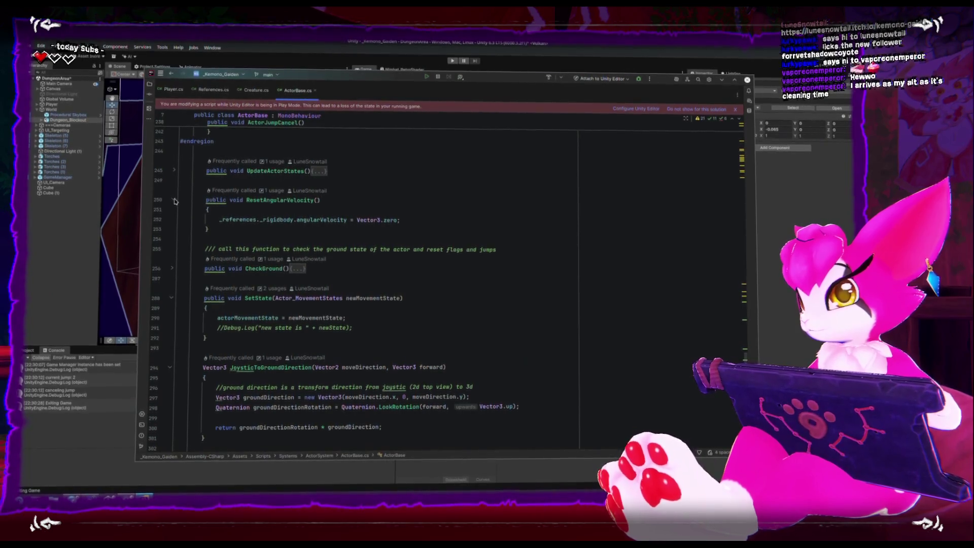
scroll(174, 202, "down", 6)
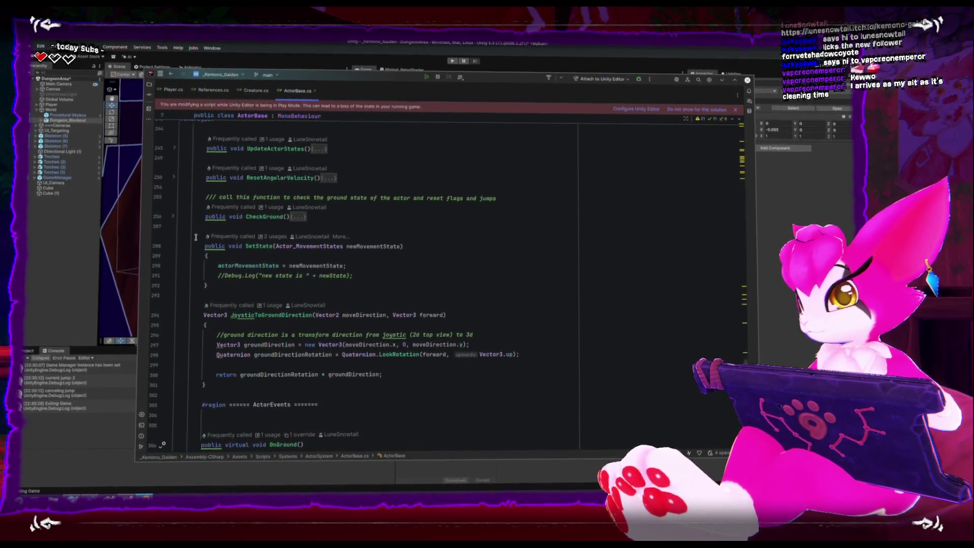
scroll(196, 235, "up", 10)
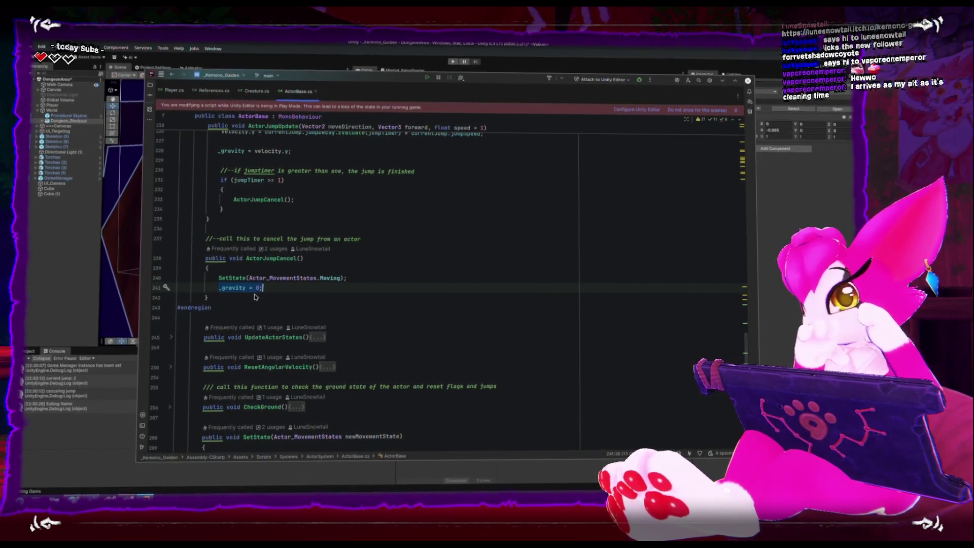
Collapse the #region ActorEvents block.
scroll(274, 286, "up", 1)
scroll(274, 285, "down", 9)
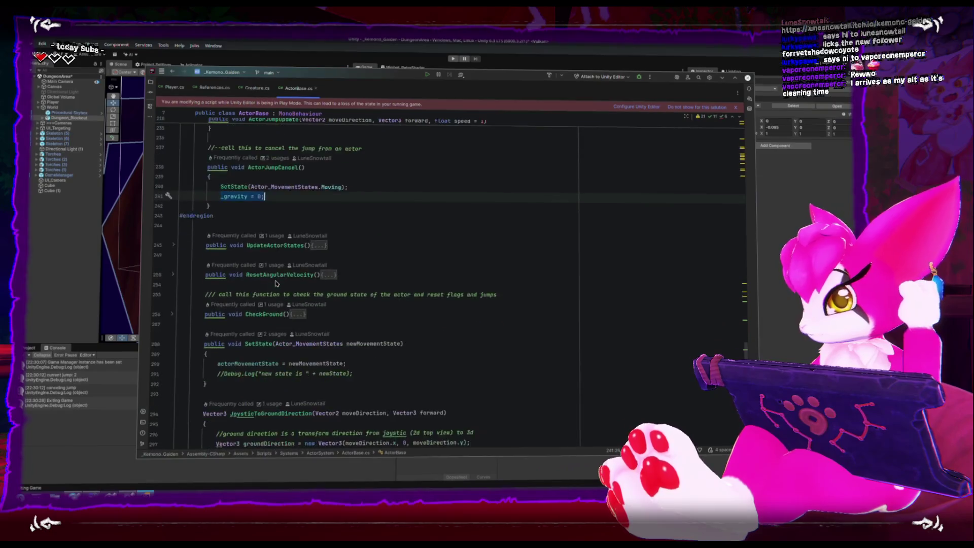
scroll(275, 285, "down", 1)
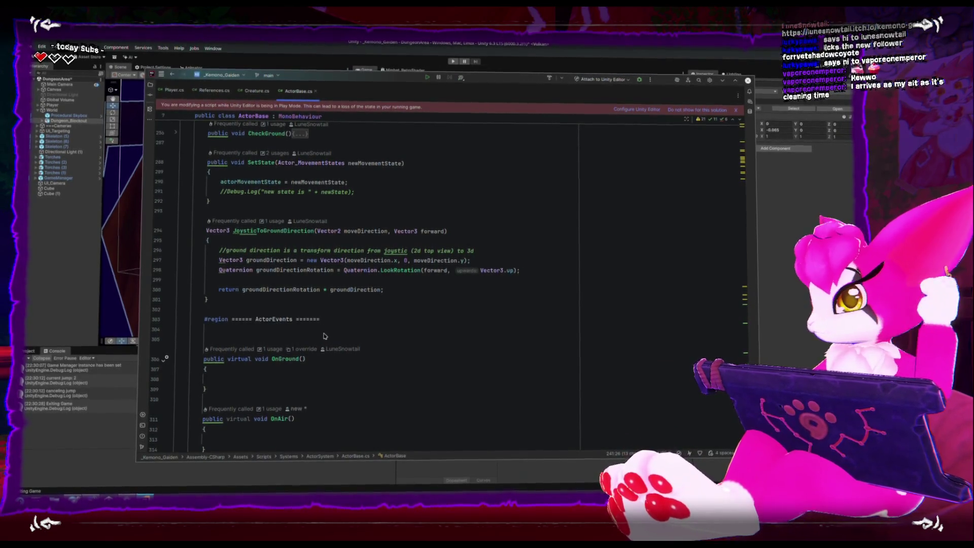
scroll(325, 330, "down", 1)
scroll(193, 278, "down", 1)
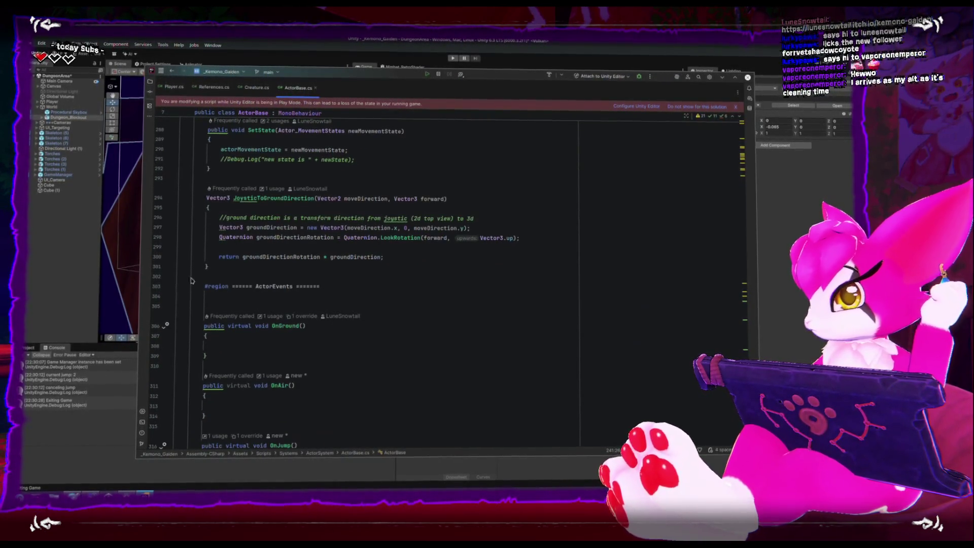
left_click(171, 288)
scroll(194, 314, "up", 3)
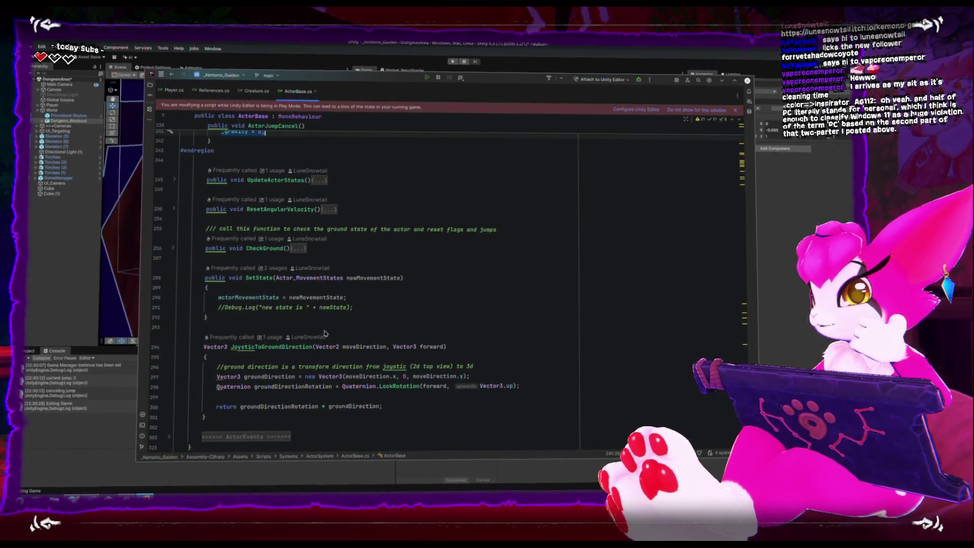
scroll(319, 335, "up", 5)
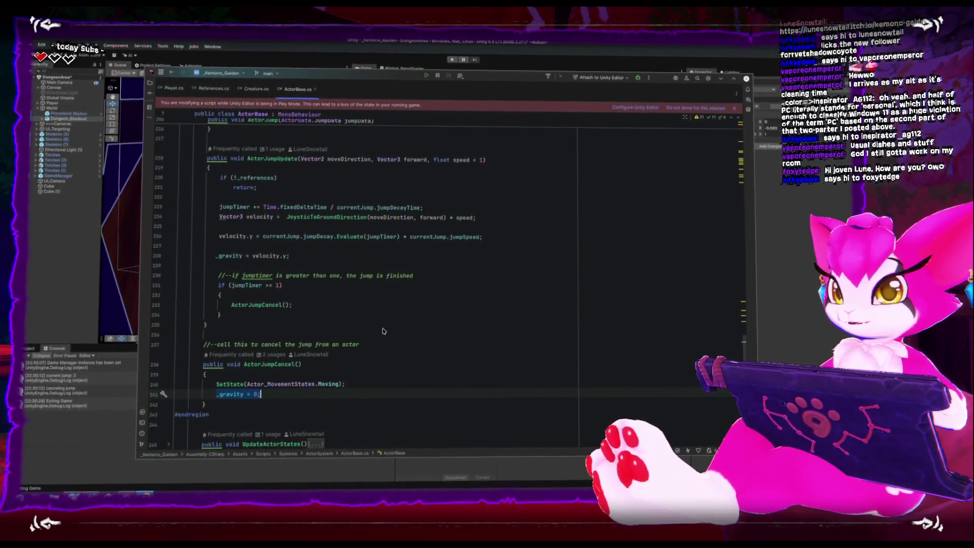
scroll(378, 331, "up", 7)
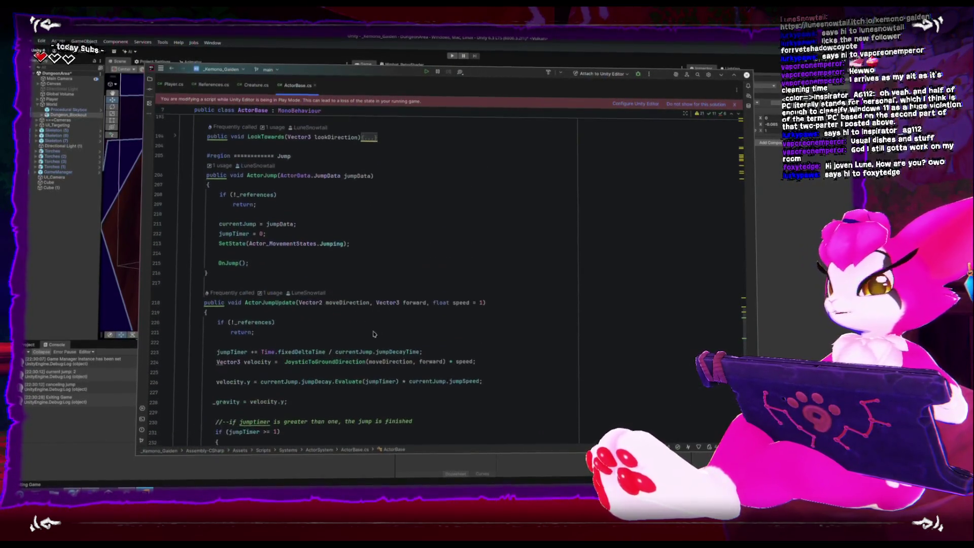
Delete the empty line 102 above ActorFixedUpdate() in FixedUpdate.
scroll(351, 315, "up", 20)
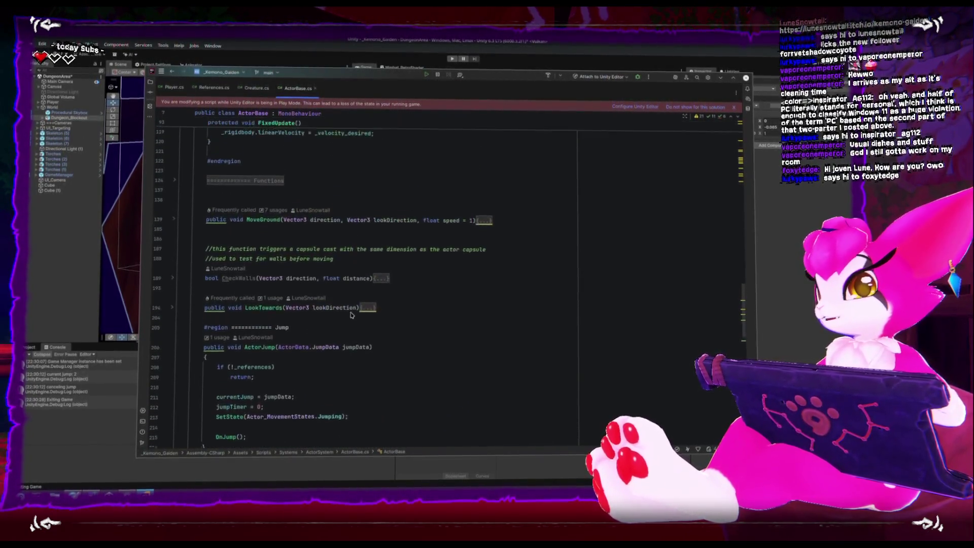
scroll(355, 300, "up", 1)
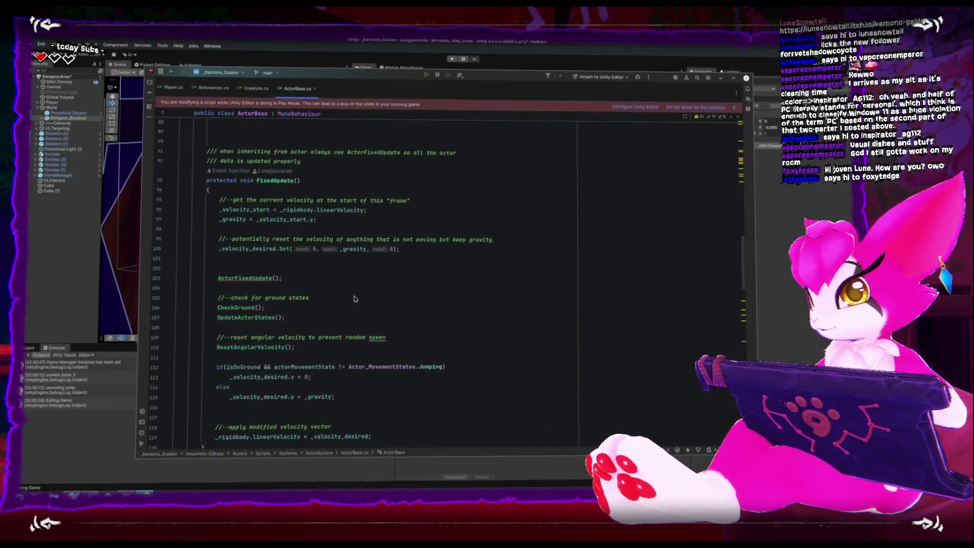
left_click(320, 263)
key("BackSpace")
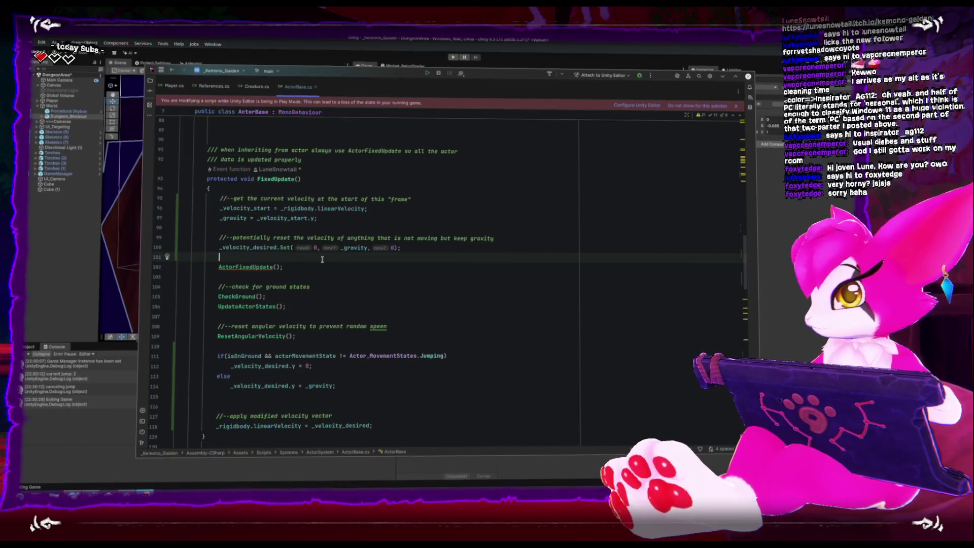
Comment out line 97's _gravity = _velocity_start.y; with // and run the game in Unity.
left_click_drag(220, 218, 283, 219)
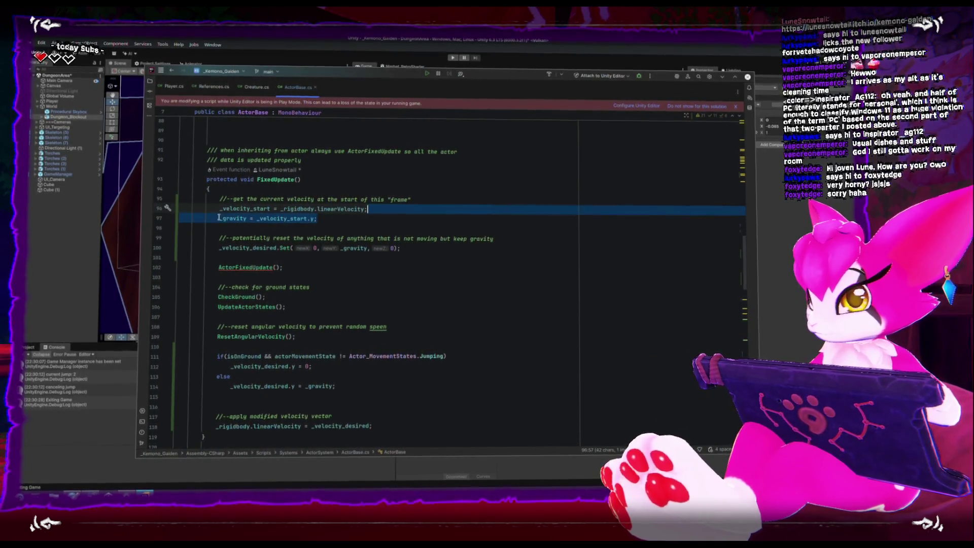
left_click(325, 218)
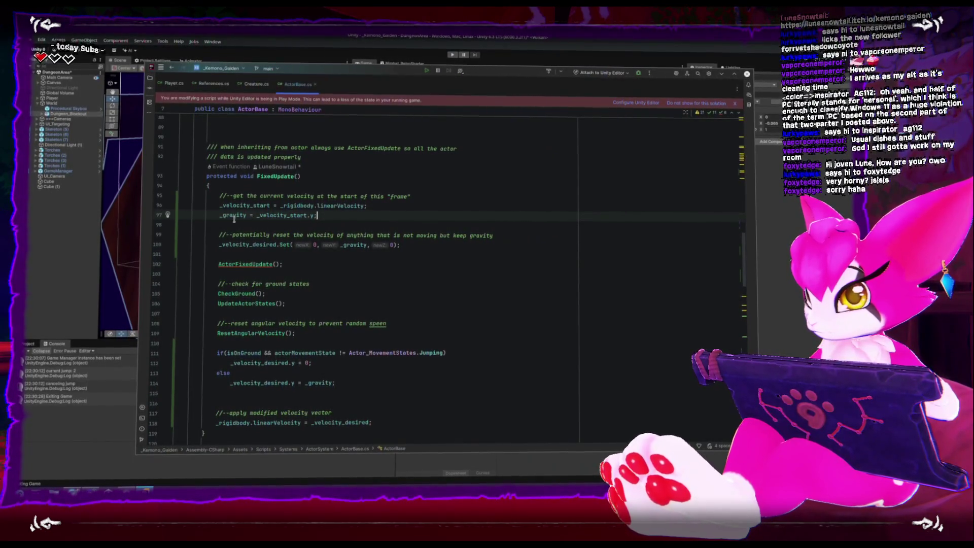
key("Left")
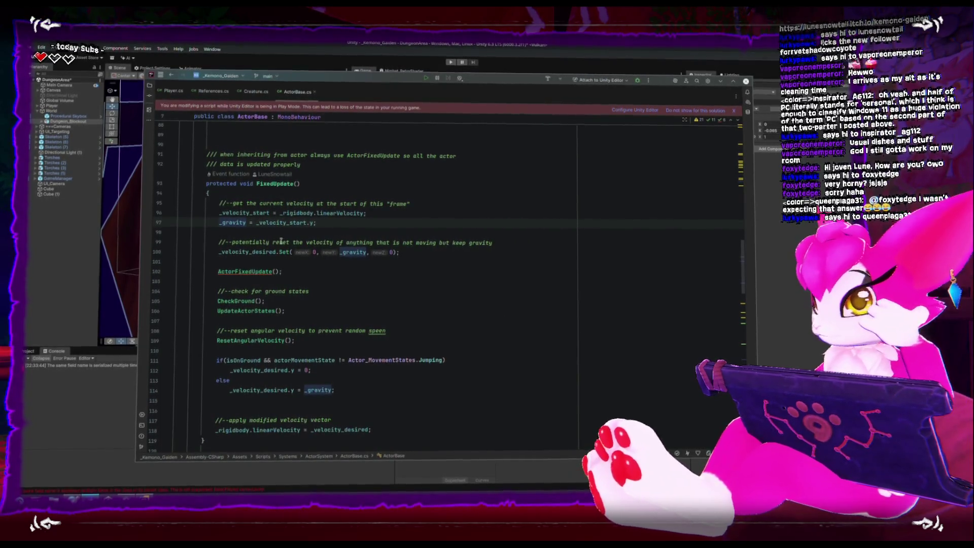
type("//")
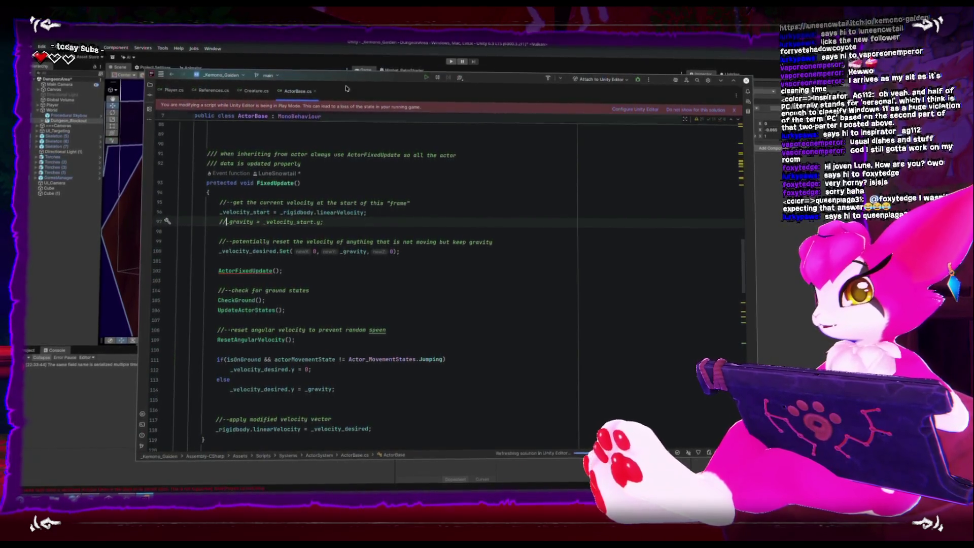
left_click(453, 67)
left_click(450, 63)
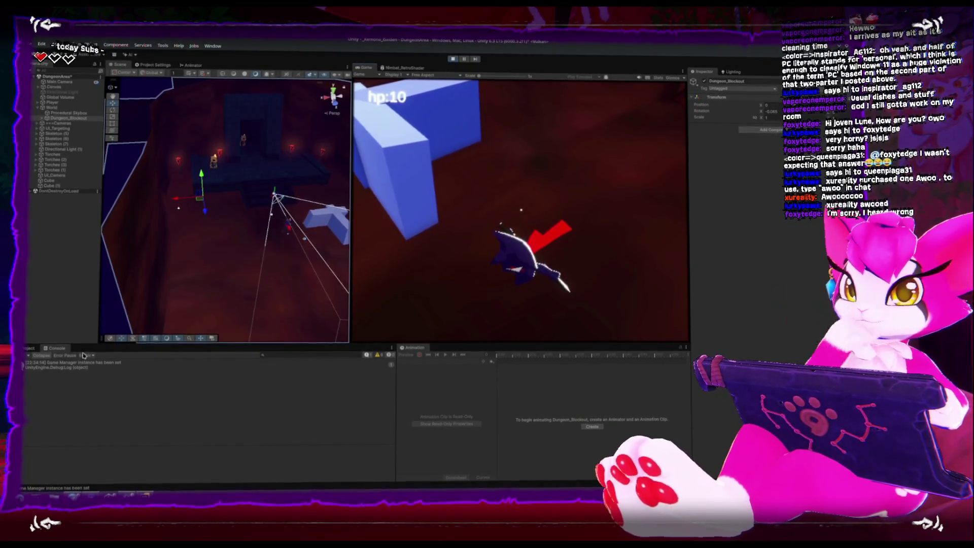
Jump and walk the player toward the doorway and back, then restart the demo from the pause menu.
key("space")
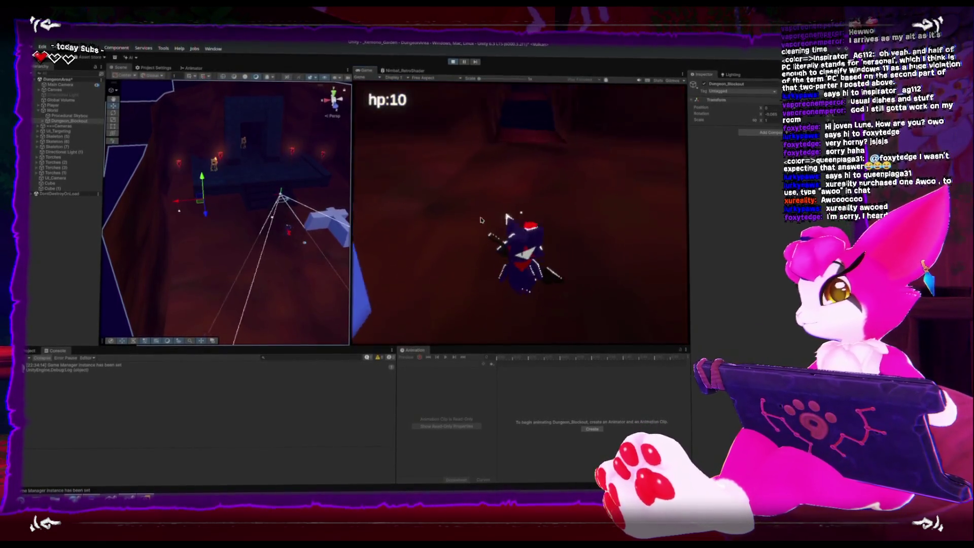
key("space")
key("space")
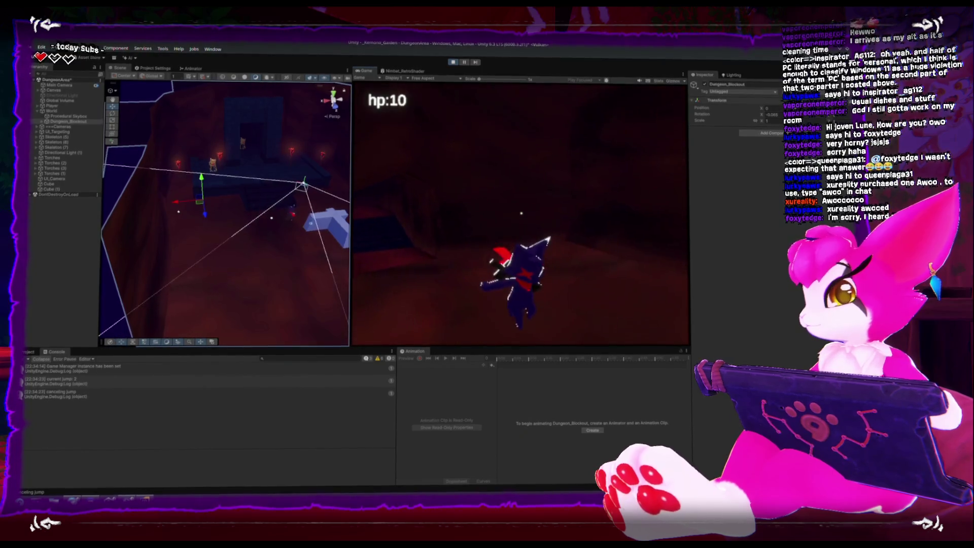
key("w")
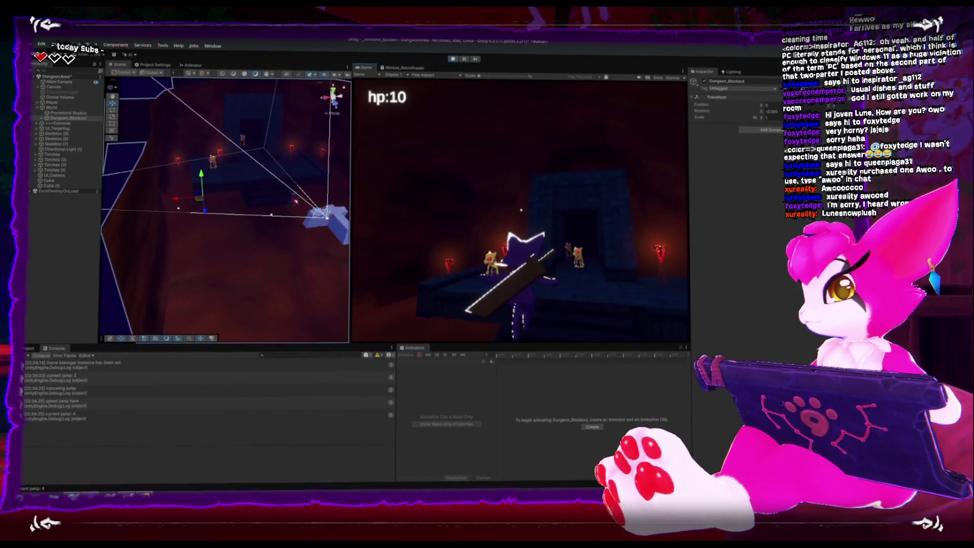
key("s")
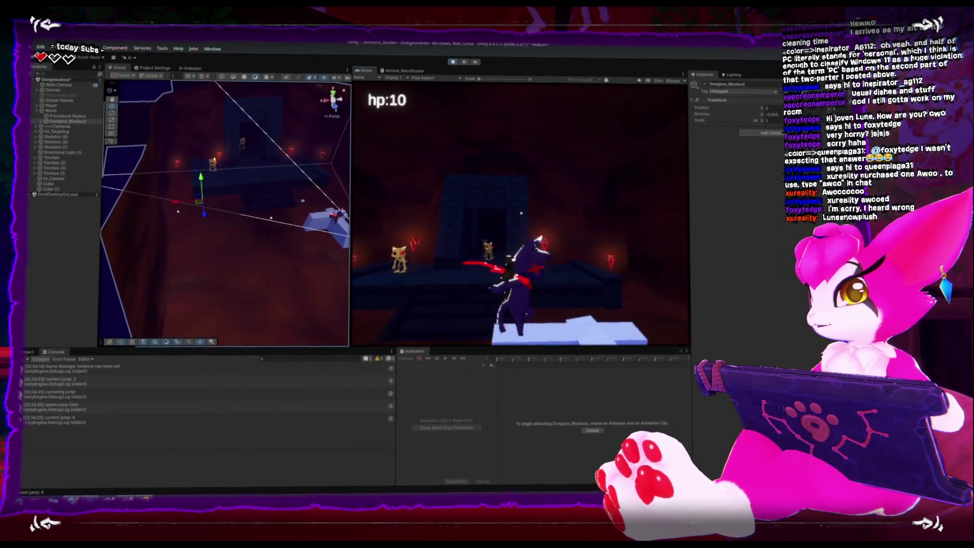
key("Escape")
left_click(520, 213)
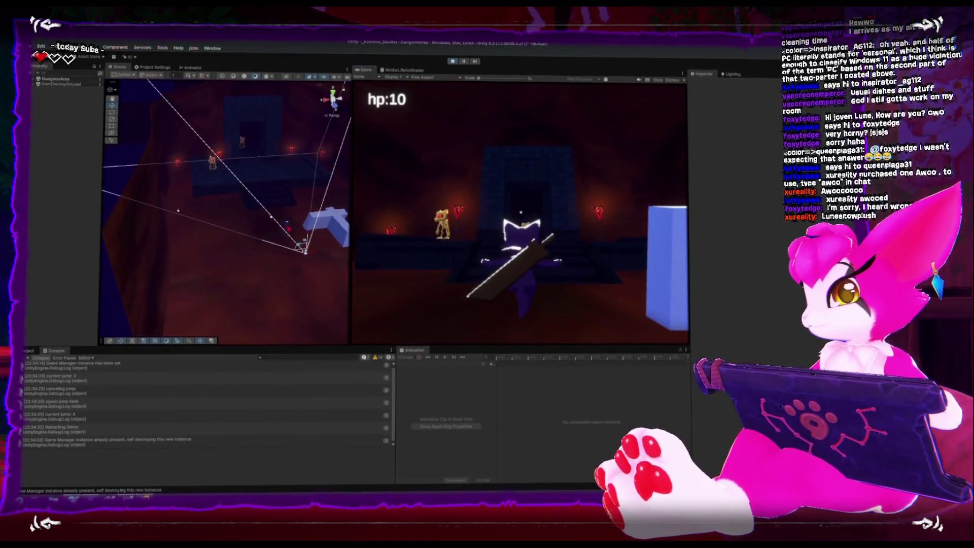
Jump once more, then exit the running game from the pause menu.
key("space")
key("Escape")
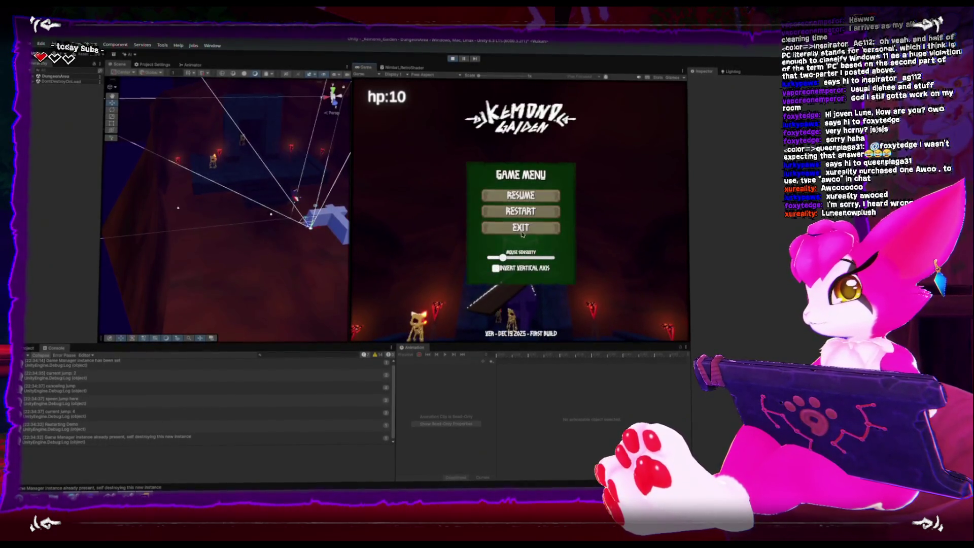
left_click(522, 226)
Back in ActorBase.cs, insert a blank line above the _gravity assignment.
key("alt+Tab")
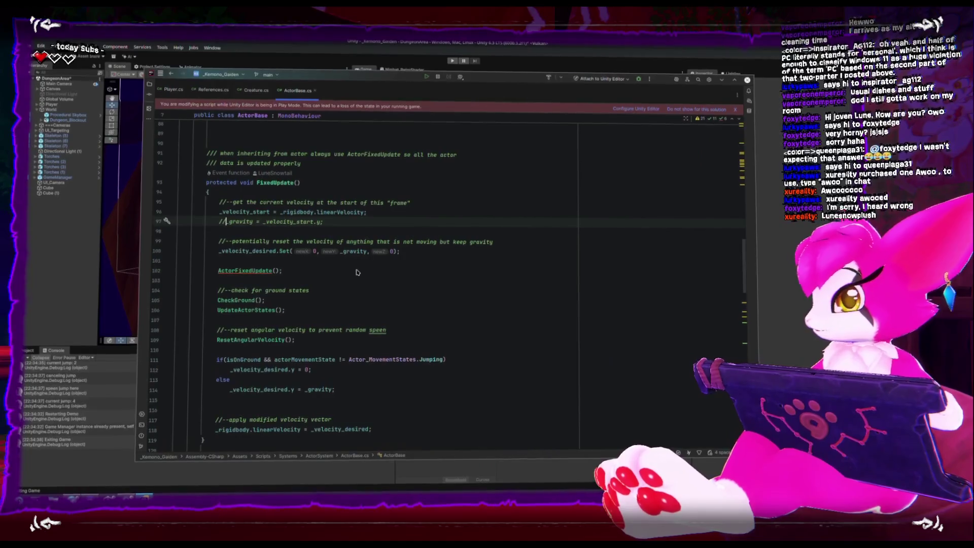
key("shift+End")
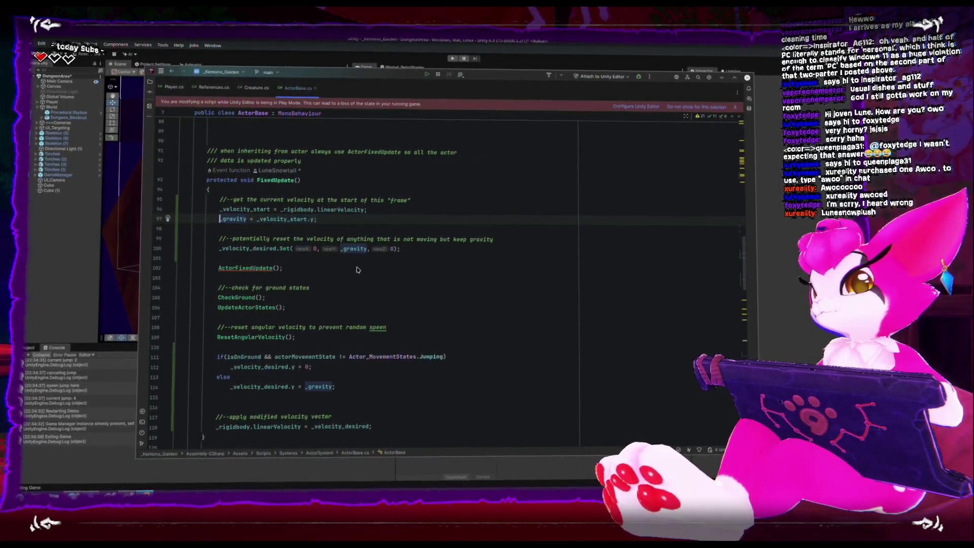
key("Escape")
key("Return")
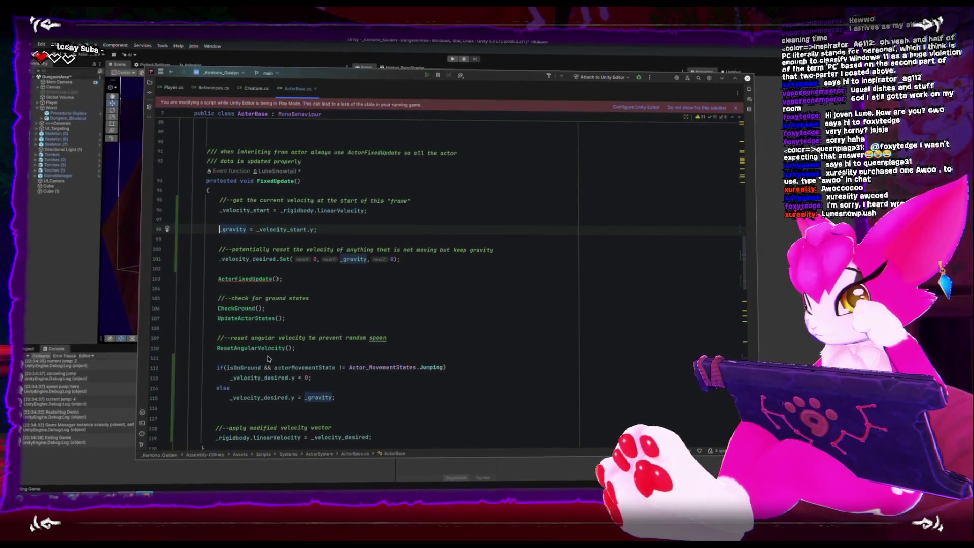
Delete the empty line 97 between the velocity-start and _gravity assignments.
mouse_move(284, 347)
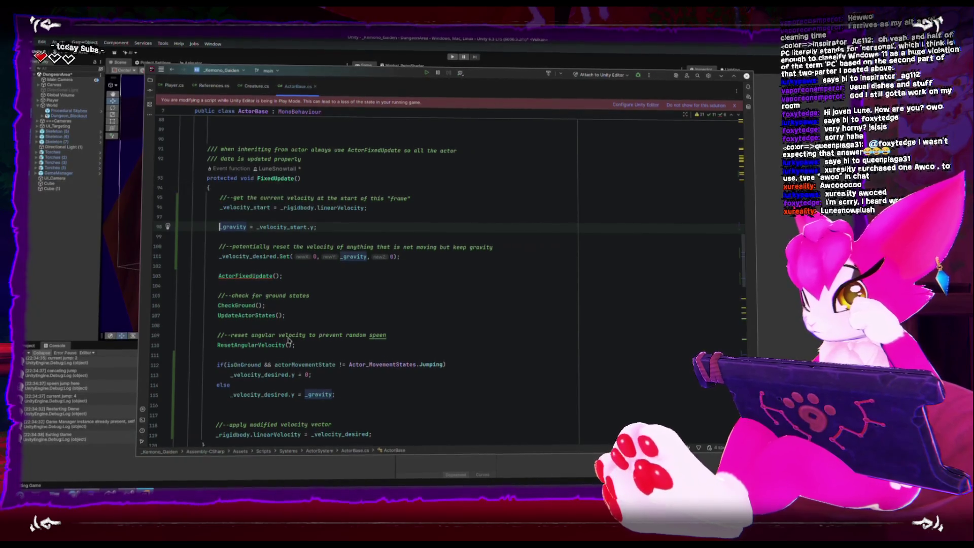
scroll(351, 408, "down", 3)
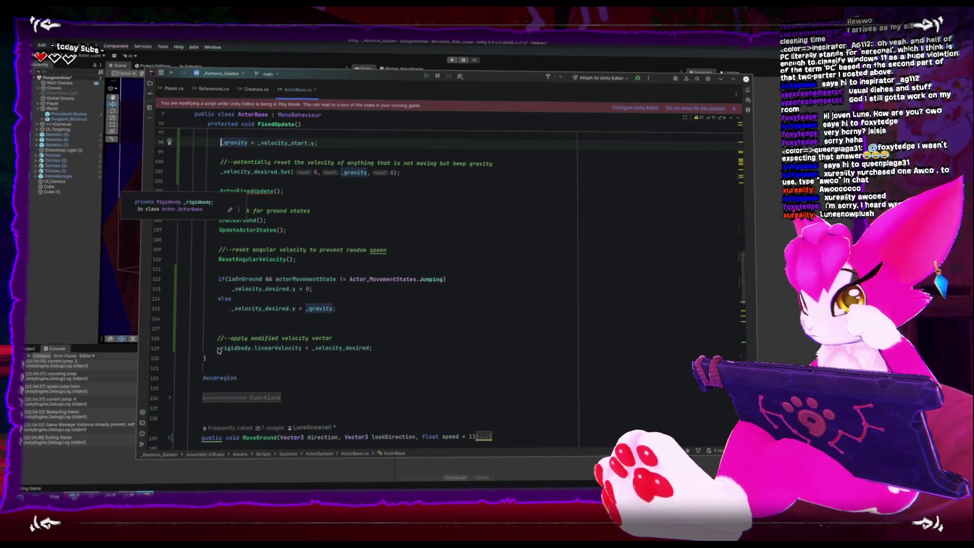
scroll(223, 350, "up", 2)
scroll(337, 277, "up", 3)
left_click(337, 260)
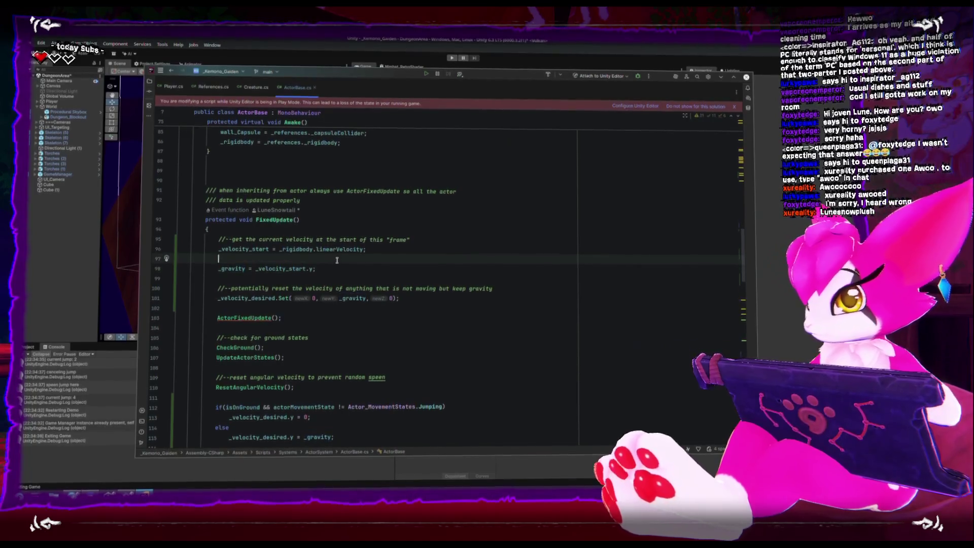
key("BackSpace")
left_click(337, 261)
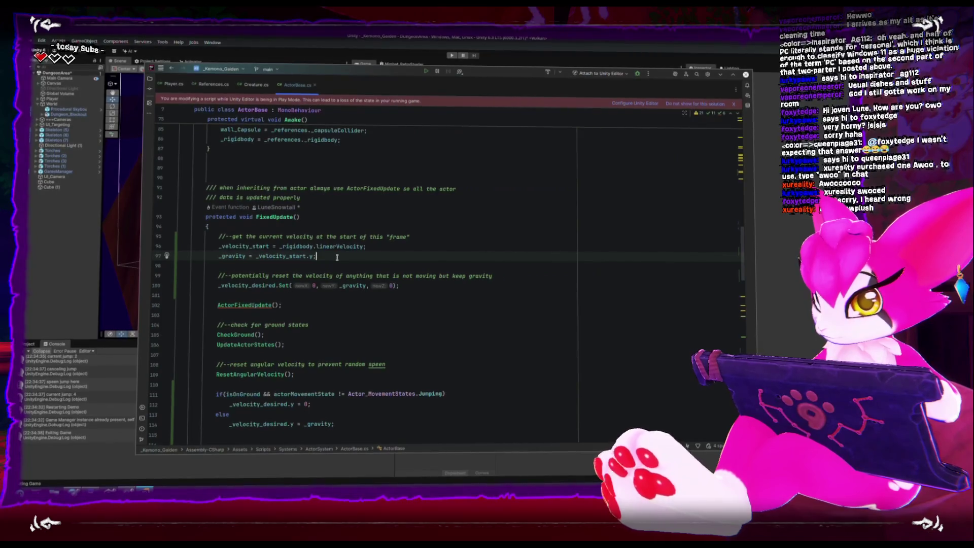
key("Home")
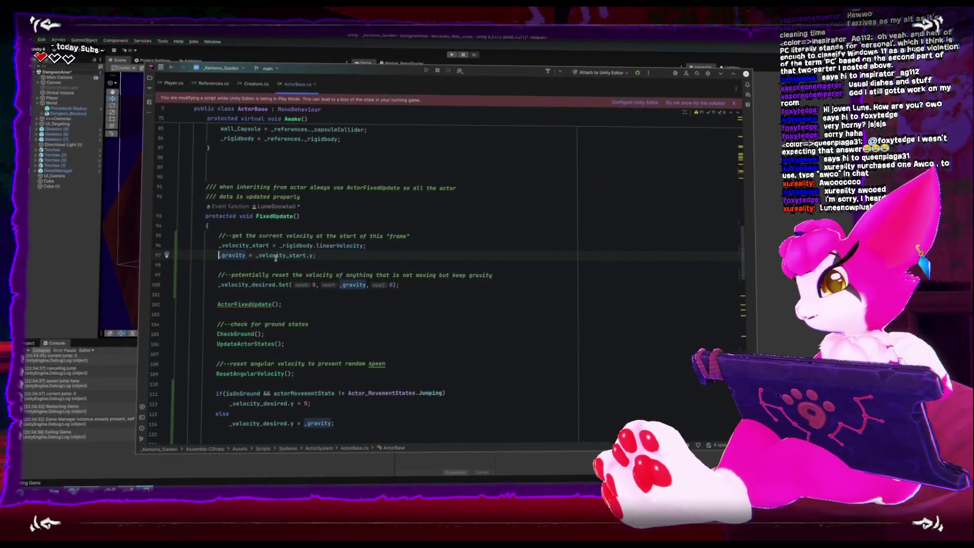
Select lines 111–118, from the grounded check to the velocity apply, and read linearVelocity's quick documentation.
left_click_drag(212, 305, 288, 306)
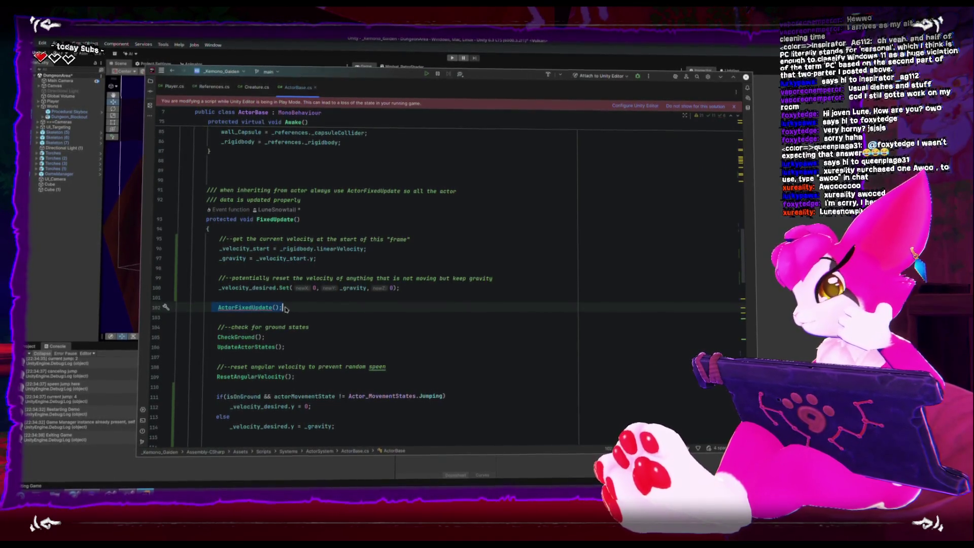
scroll(286, 308, "down", 2)
left_click(221, 334)
mouse_move(220, 335)
left_mouse_down()
mouse_move(355, 383)
mouse_move(375, 405)
left_mouse_up()
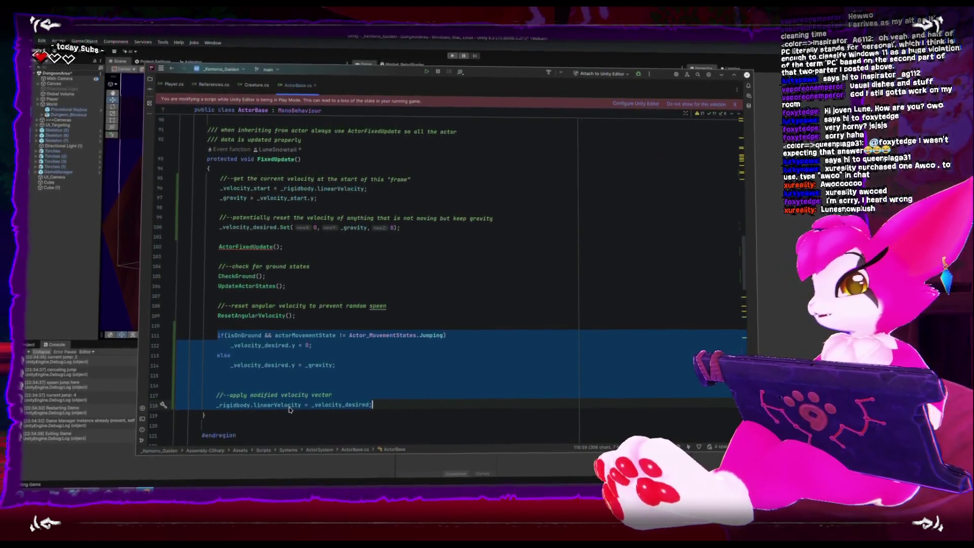
mouse_move(288, 409)
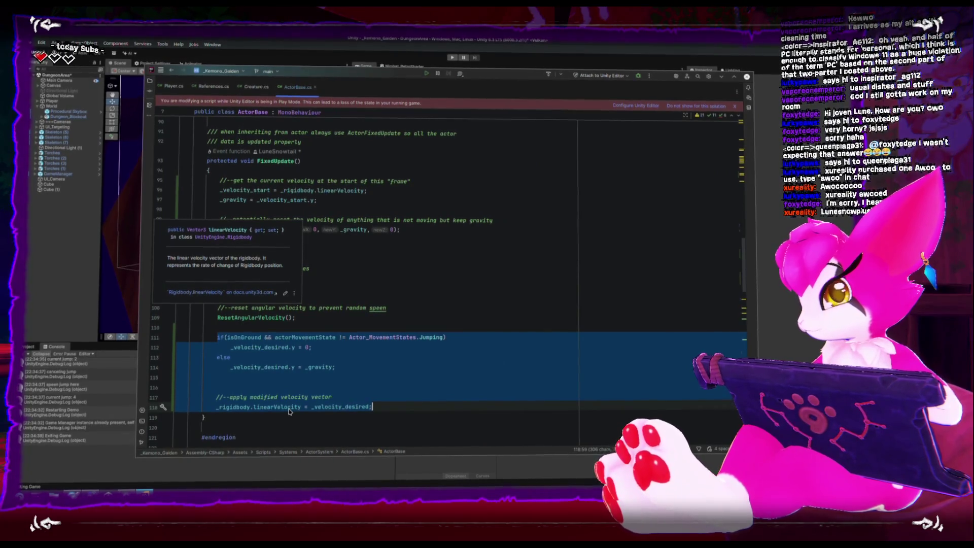
Change line 240 in ActorJumpCancel from _gravity = 0 to _velocity_desired.y = 0 via autocomplete.
left_click(420, 288)
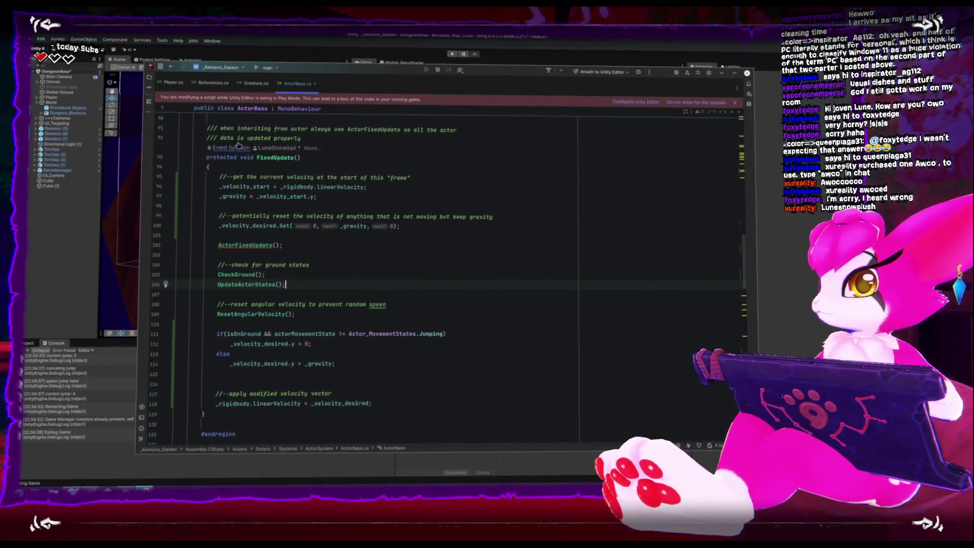
scroll(288, 291, "down", 20)
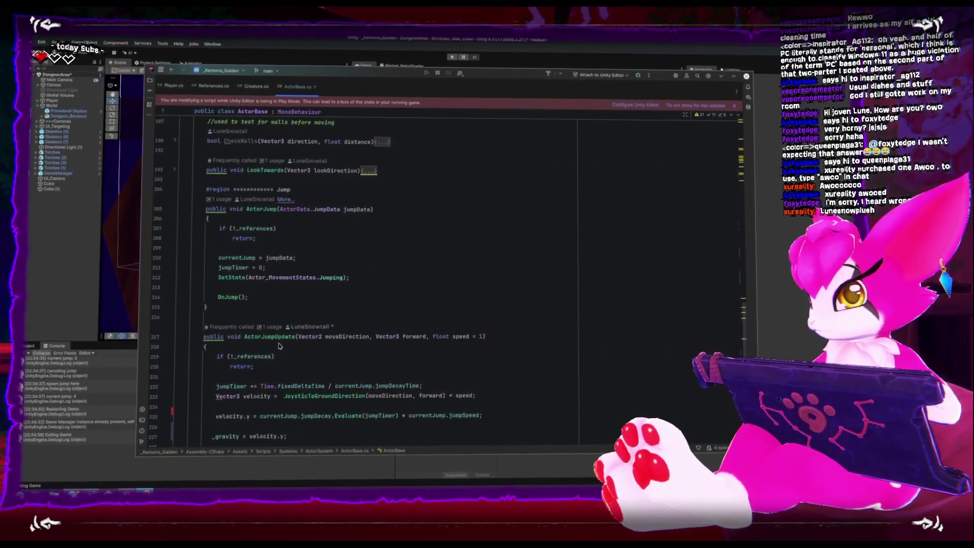
scroll(280, 347, "down", 2)
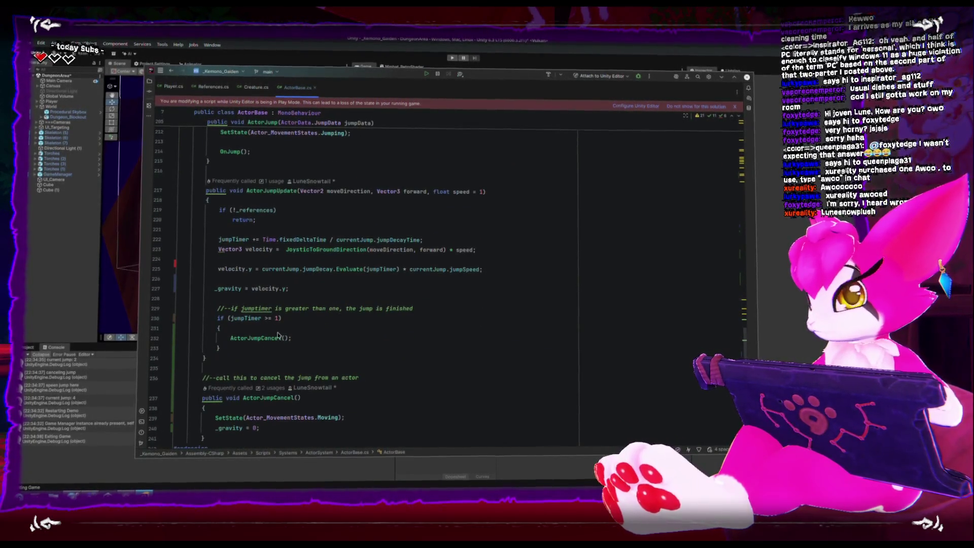
scroll(277, 330, "down", 2)
left_click(249, 364)
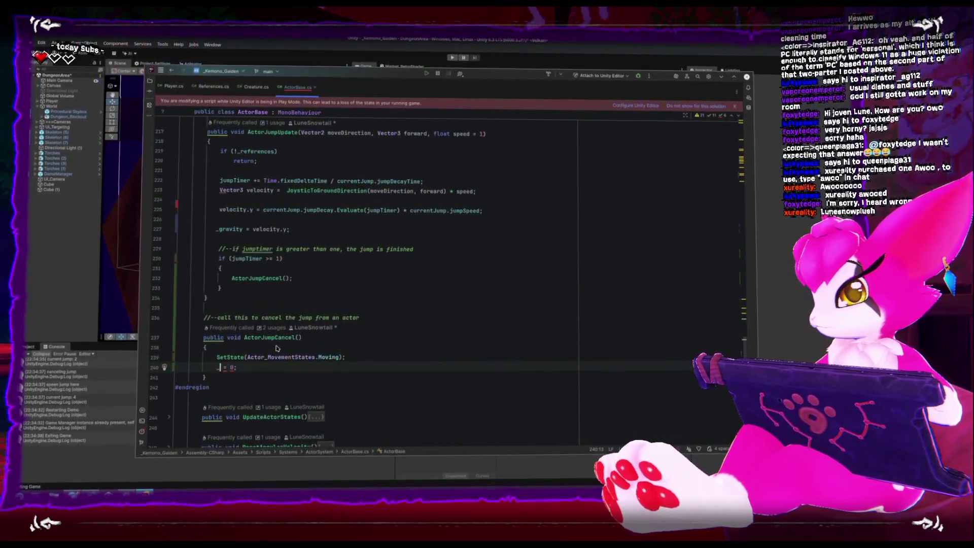
type("_velocity_desired. y")
key("End")
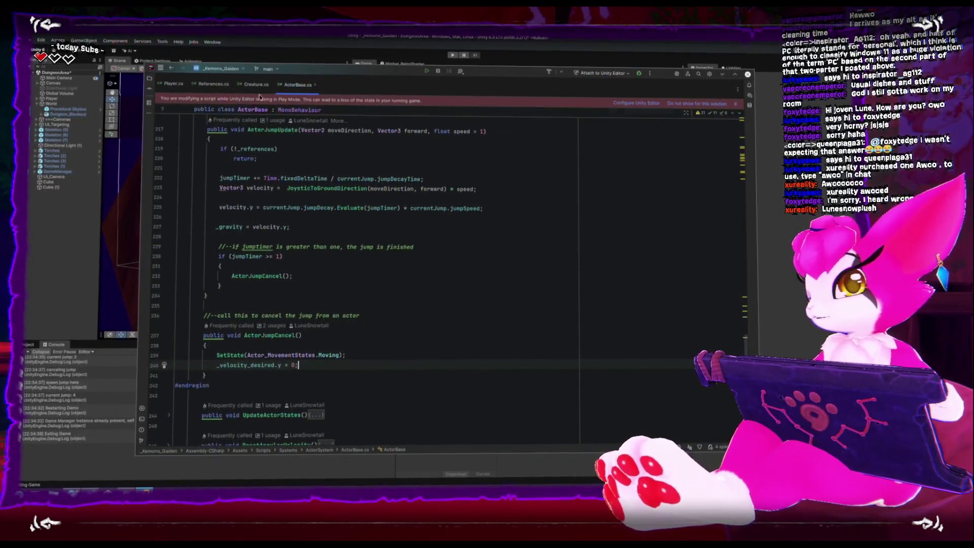
left_click(445, 62)
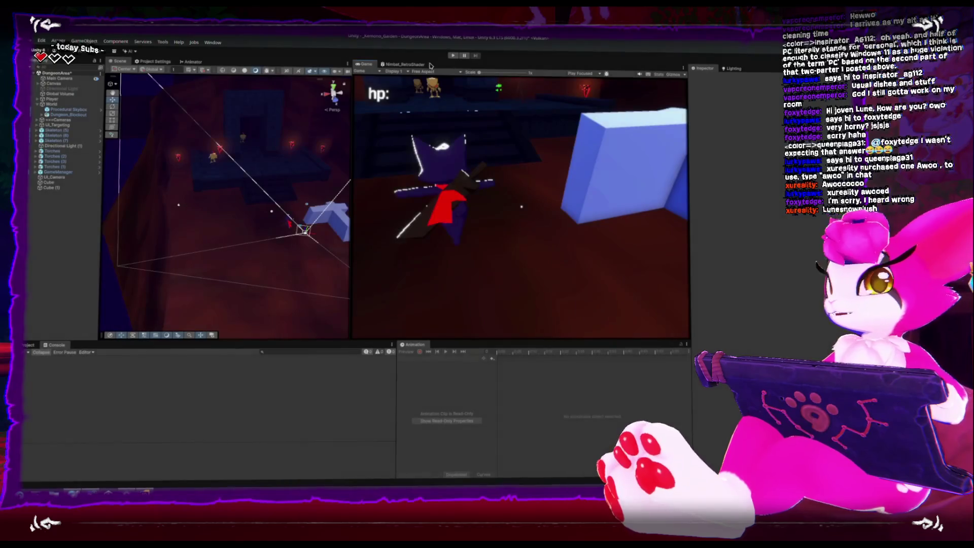
Play the dungeon scene, test jumping near the skeletons, and exit through the pause menu.
left_click(450, 61)
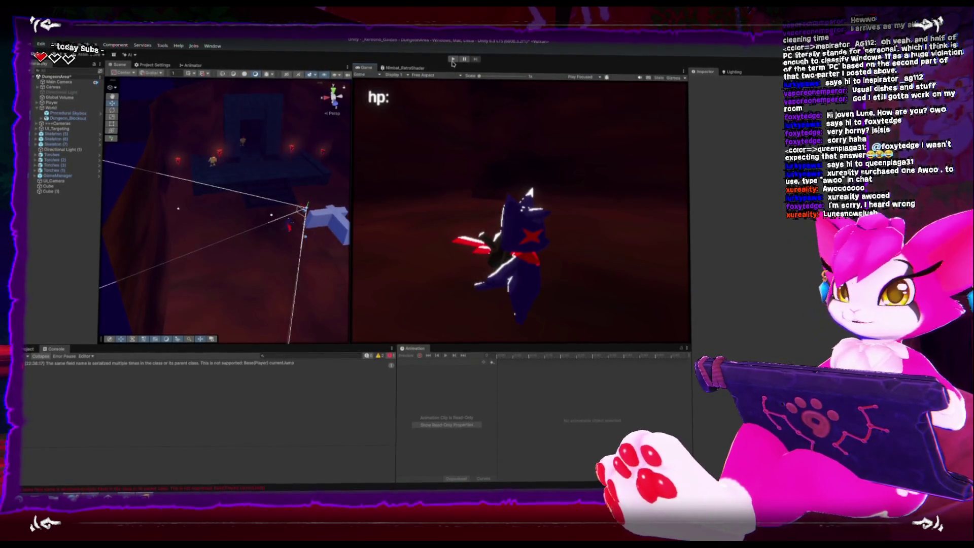
left_click(453, 58)
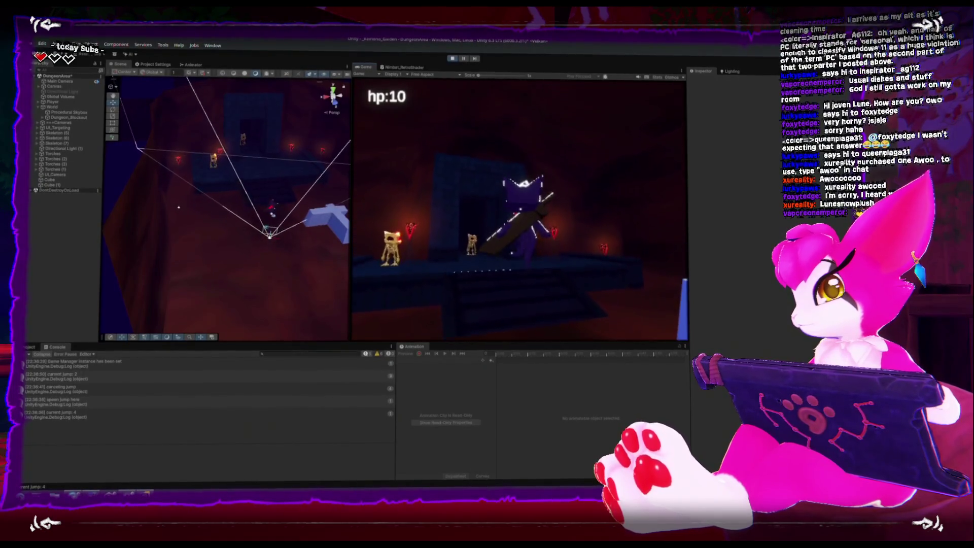
key("Escape")
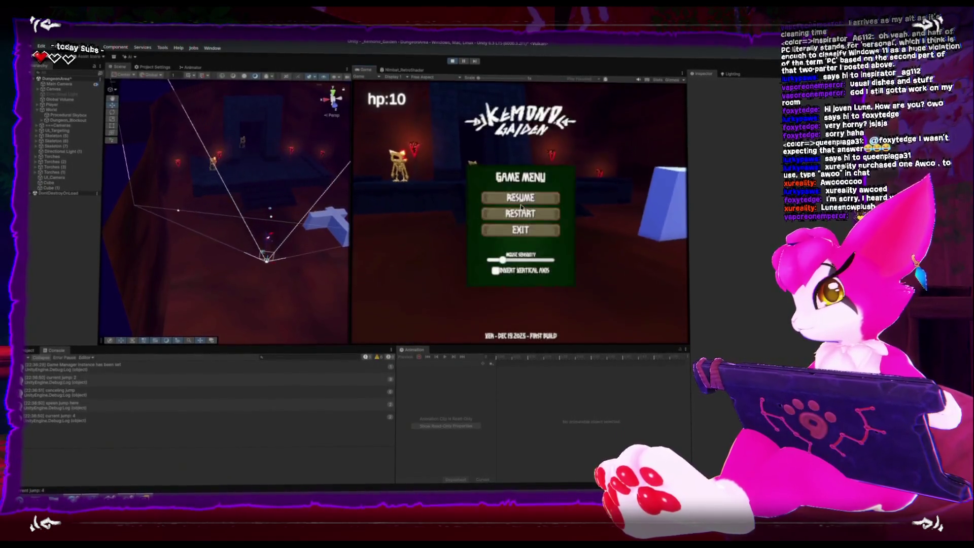
left_click(528, 235)
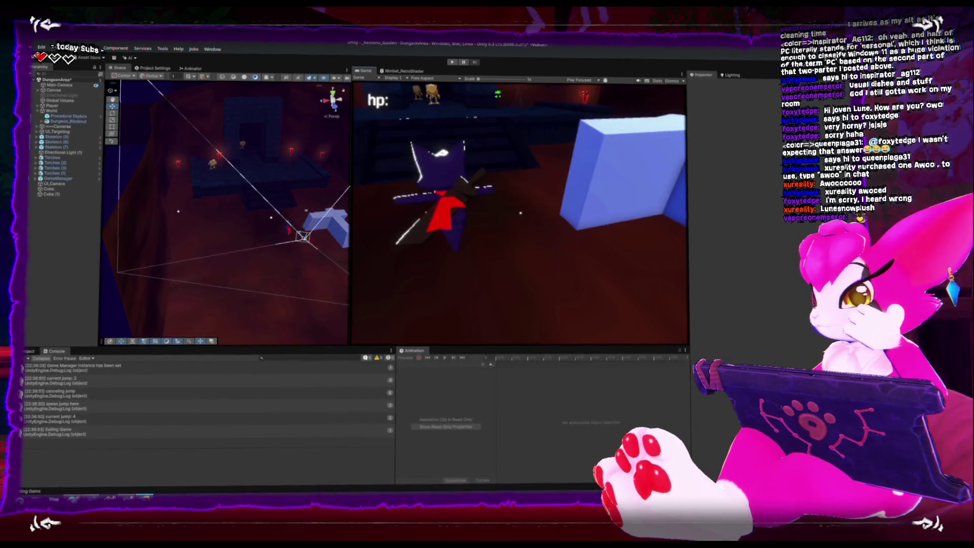
key("alt+Tab")
Undo the edit so line 240 of ActorJumpCancel reads _gravity = 0 again, then review the jump methods.
scroll(312, 368, "down", 2)
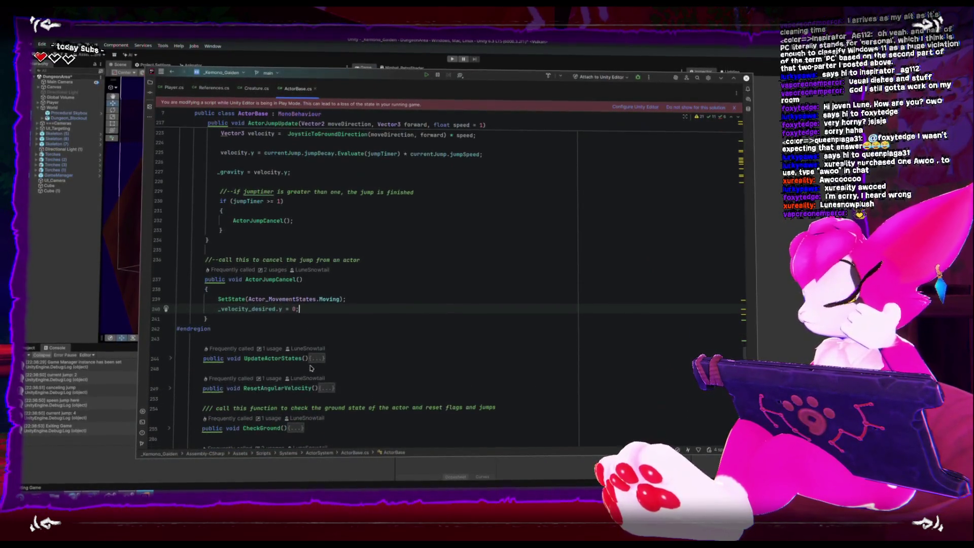
key("Left")
key("Left")
key("Left")
key("BackSpace")
key("BackSpace")
key("BackSpace")
key("BackSpace")
key("BackSpace")
key("BackSpace")
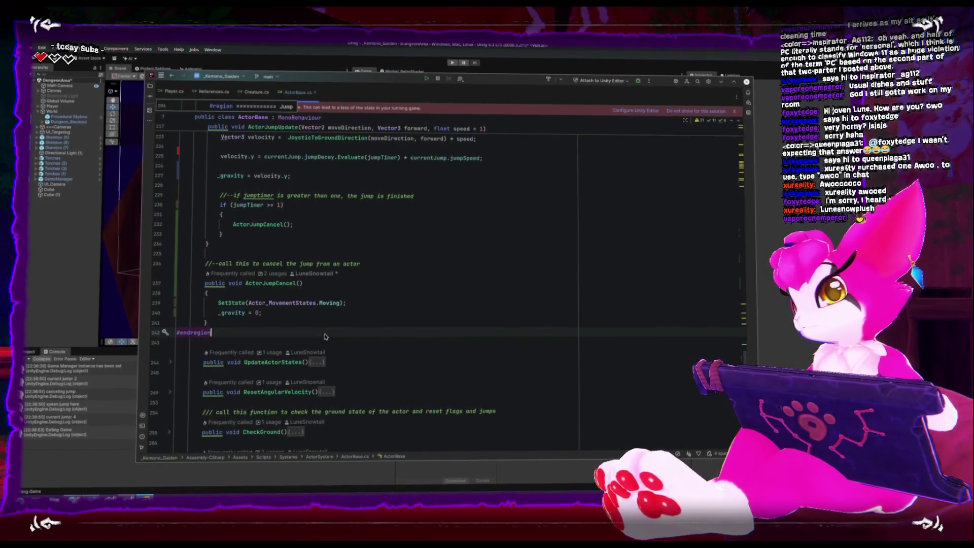
scroll(325, 338, "up", 4)
scroll(323, 336, "down", 2)
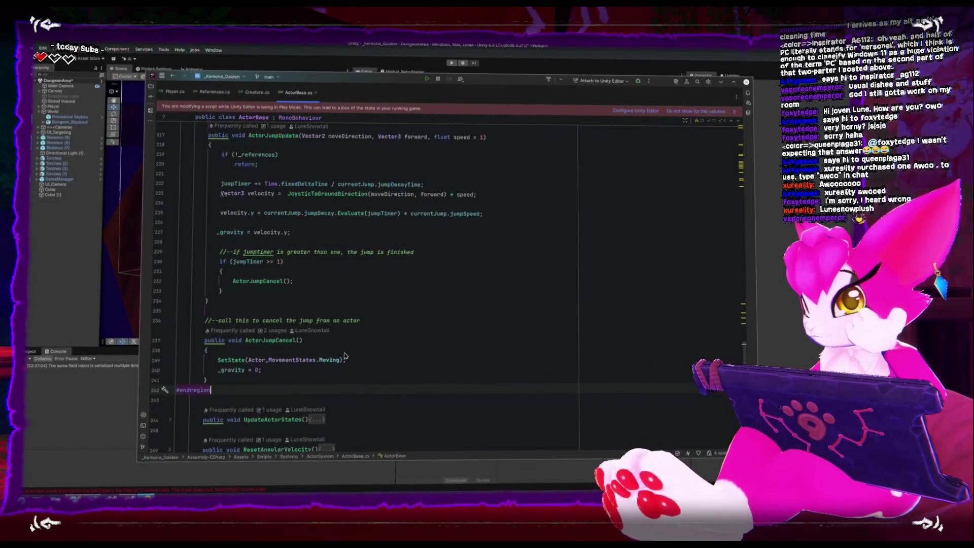
scroll(345, 357, "up", 1)
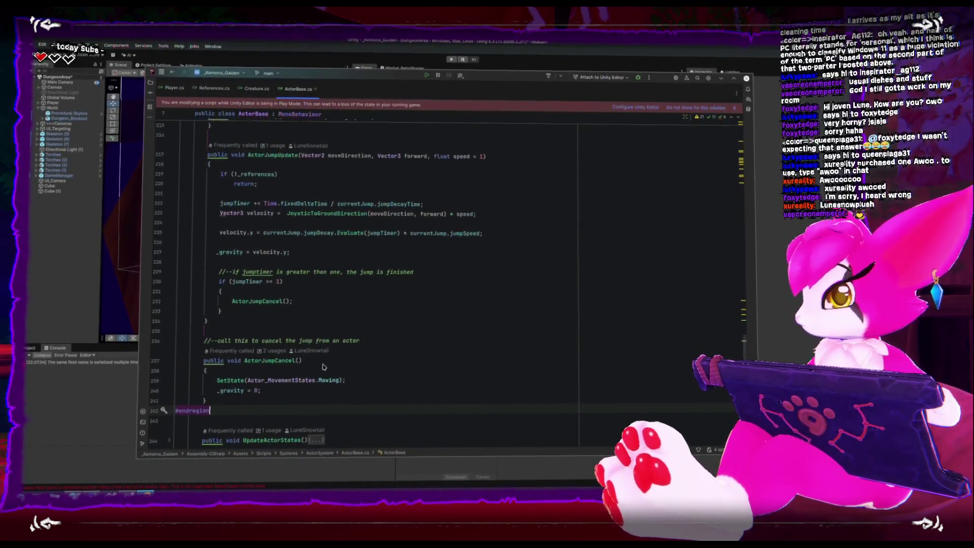
scroll(324, 367, "up", 3)
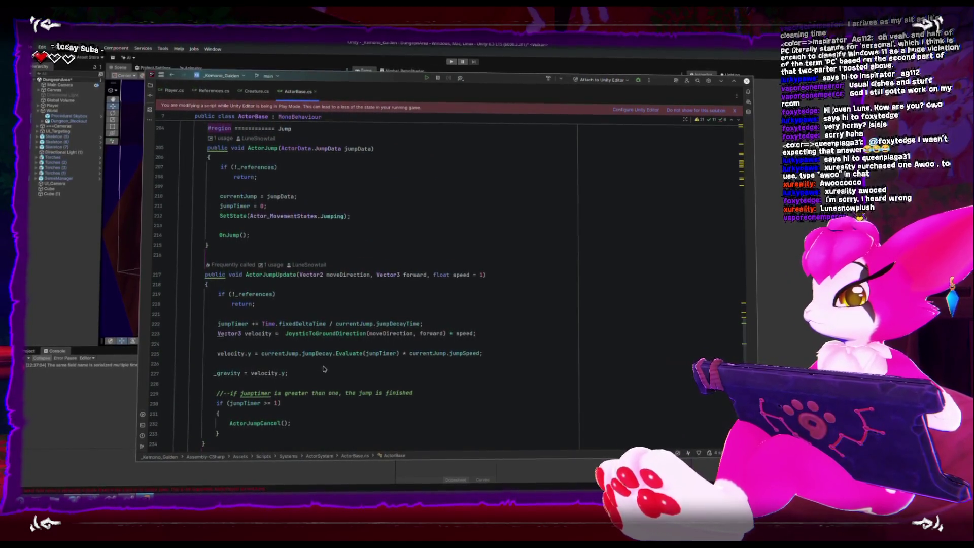
scroll(324, 370, "down", 2)
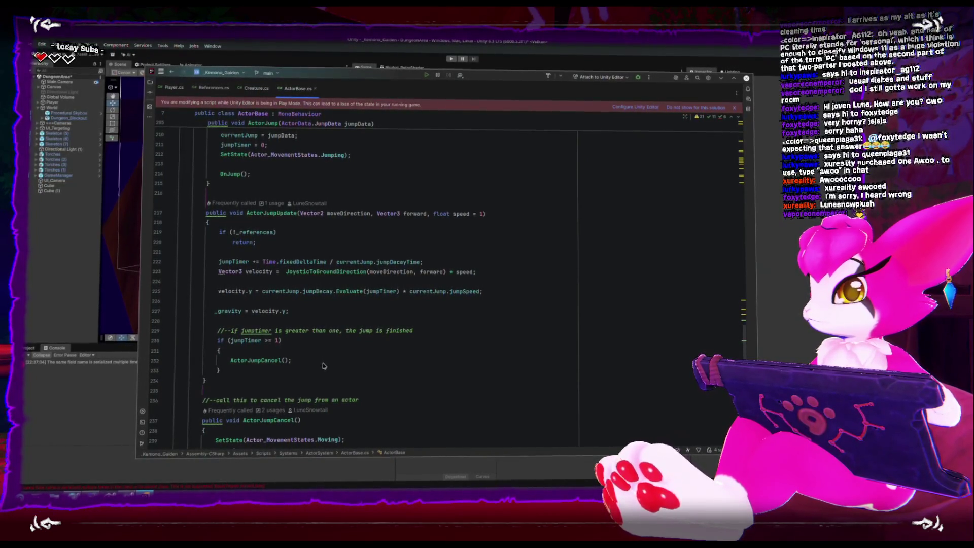
scroll(324, 366, "down", 3)
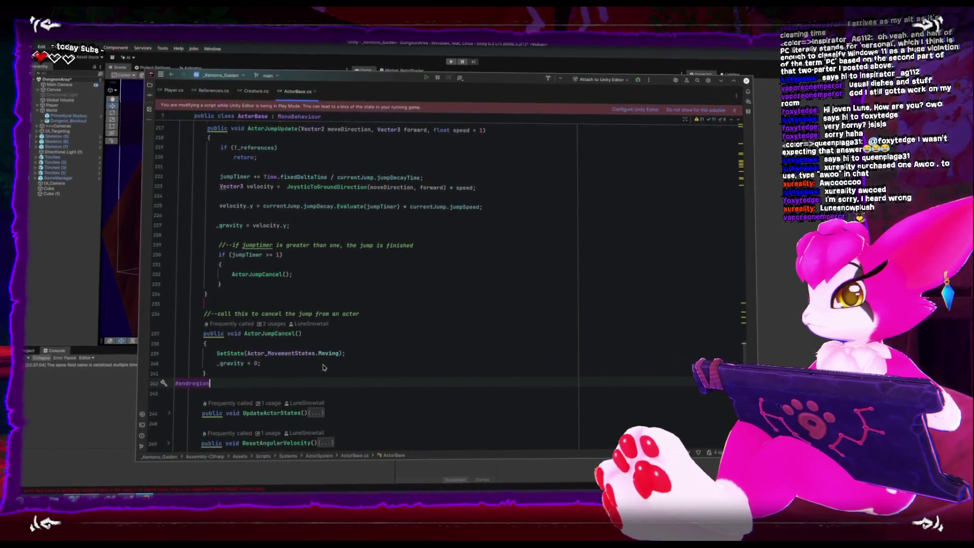
left_click(215, 355)
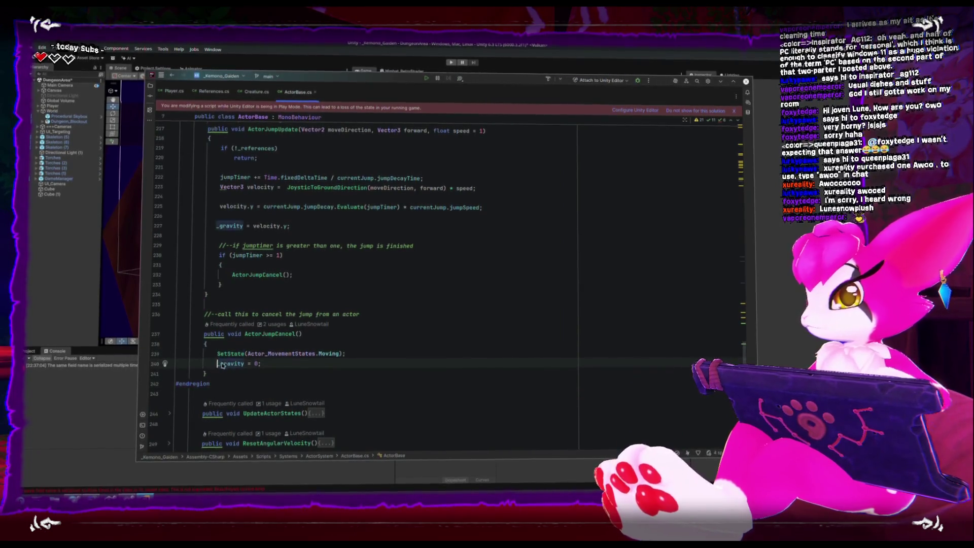
Replace _gravity = 0 with _rigidbody.linearVelocity.Set(linearVelocity.x, 0, linearVelocity.z) on line 240.
left_click_drag(217, 364, 261, 365)
type("_")
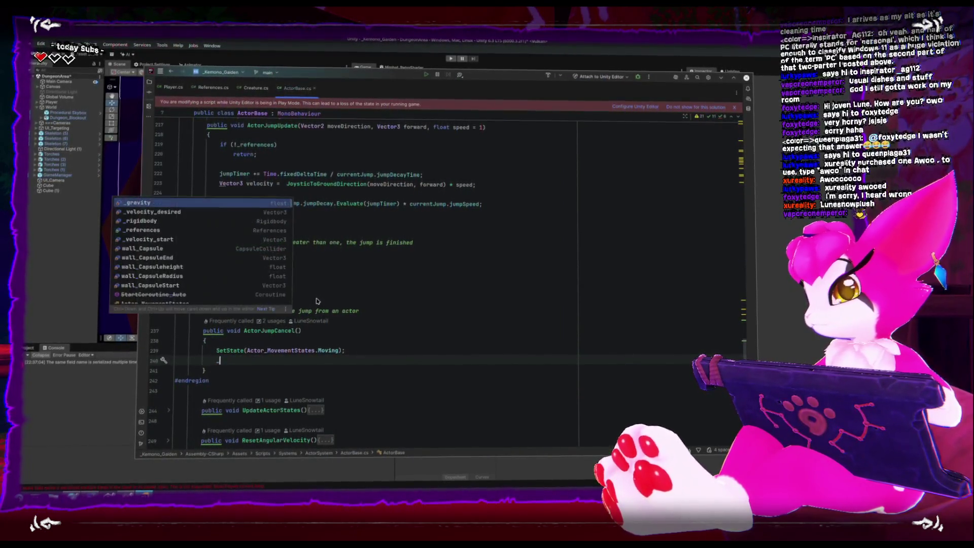
type("rigidbody.v")
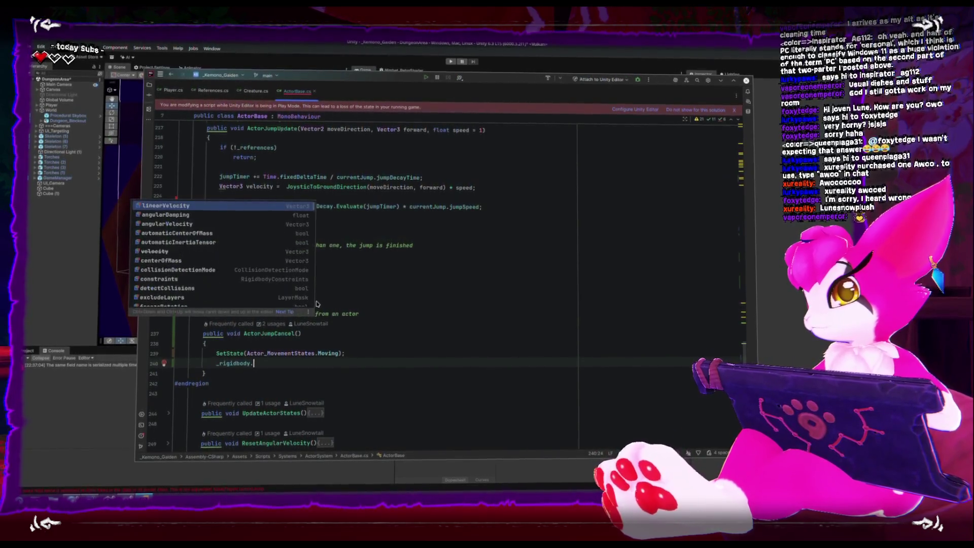
key("Return")
type(".Set(_")
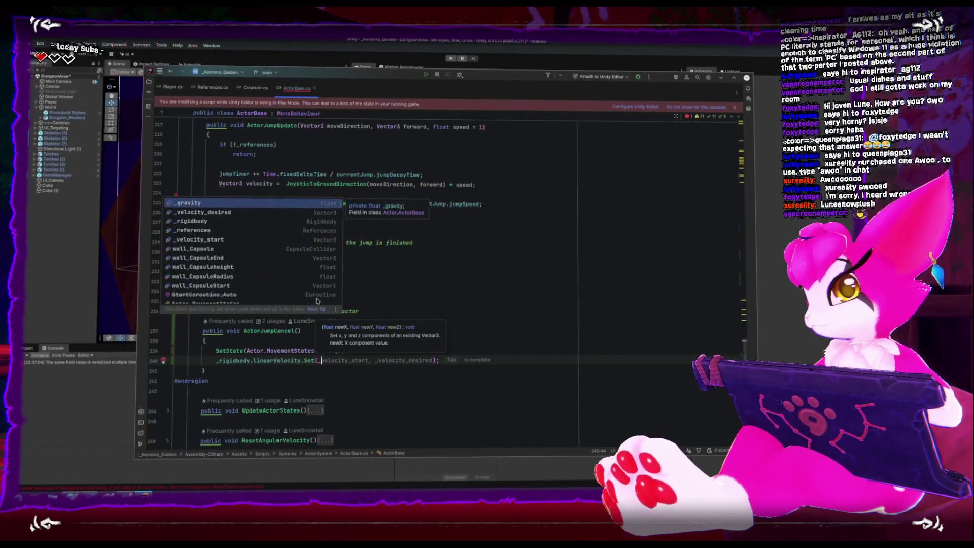
type("r")
key("Return")
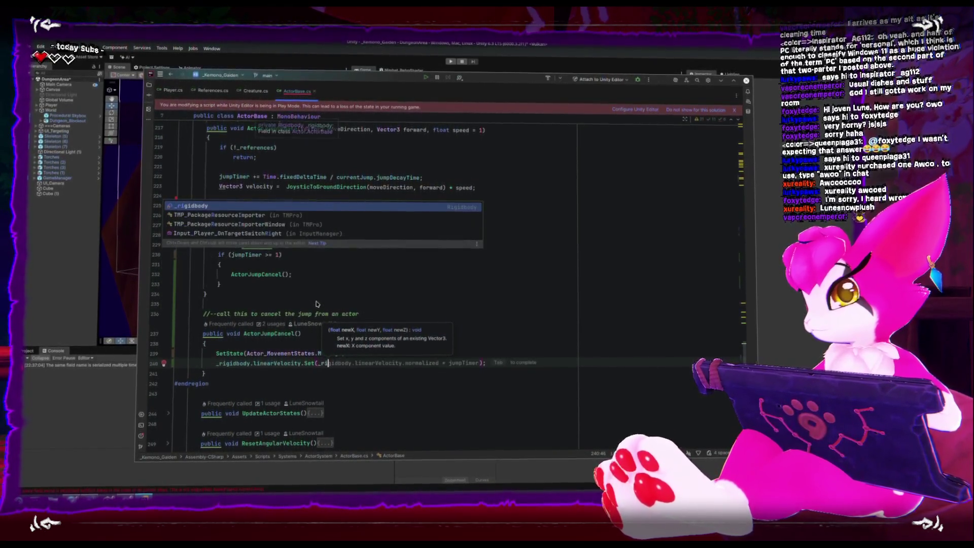
type("gidbody.")
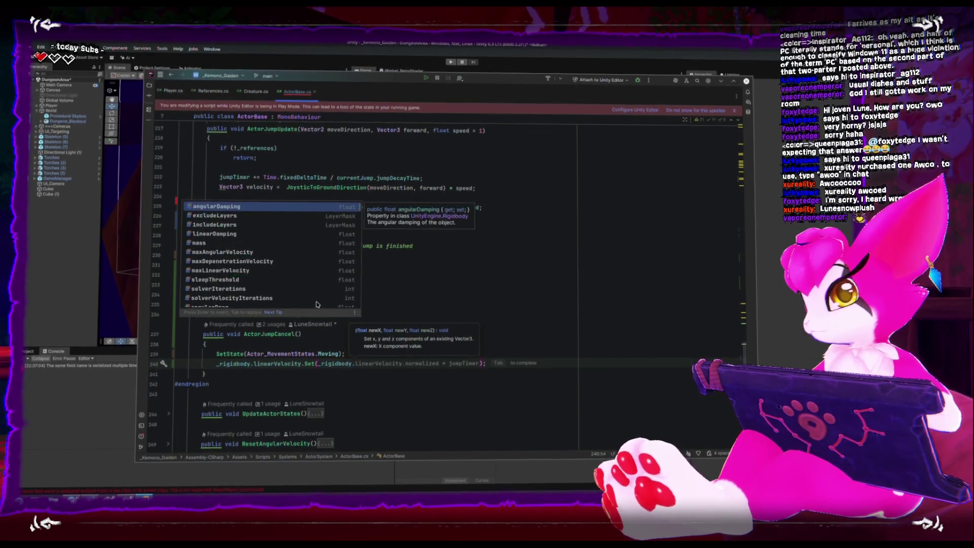
type("line")
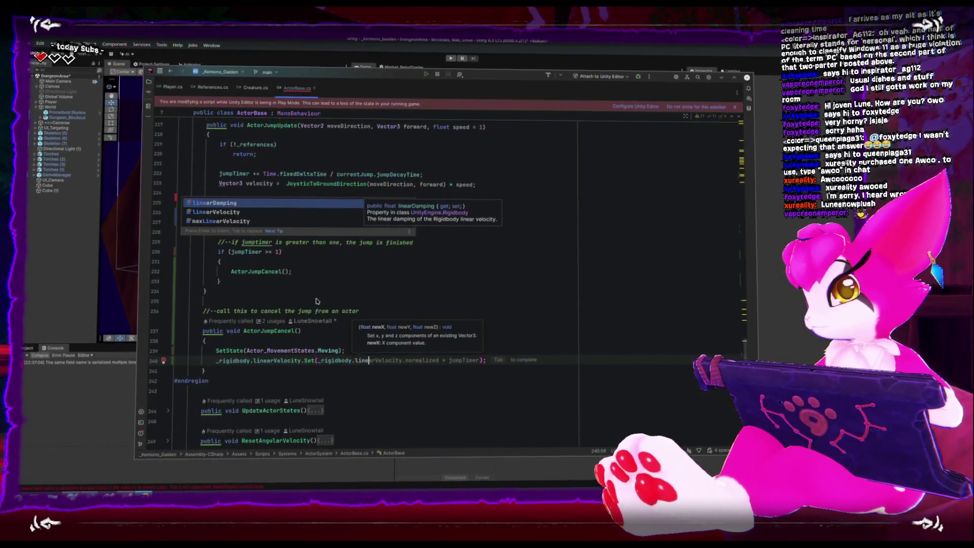
type("arVe")
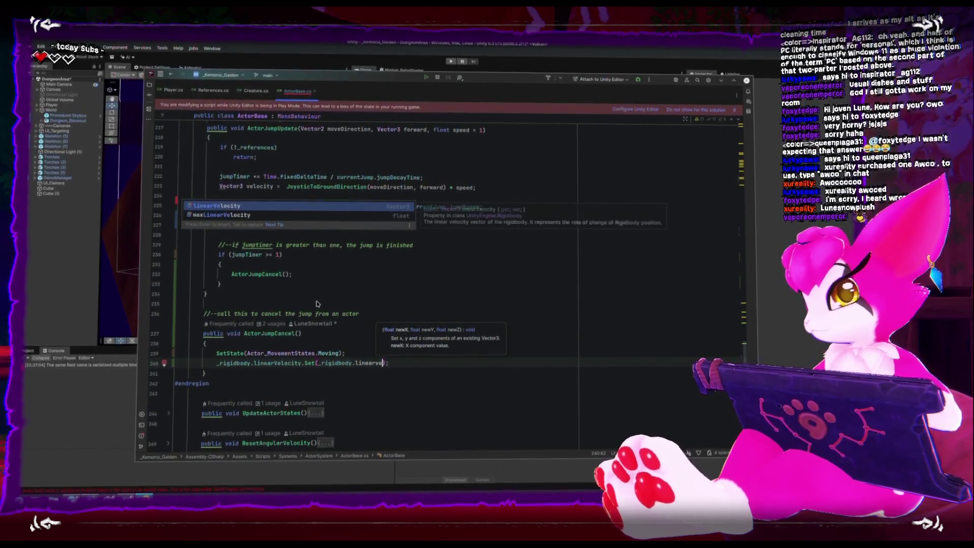
key("Return")
type(".")
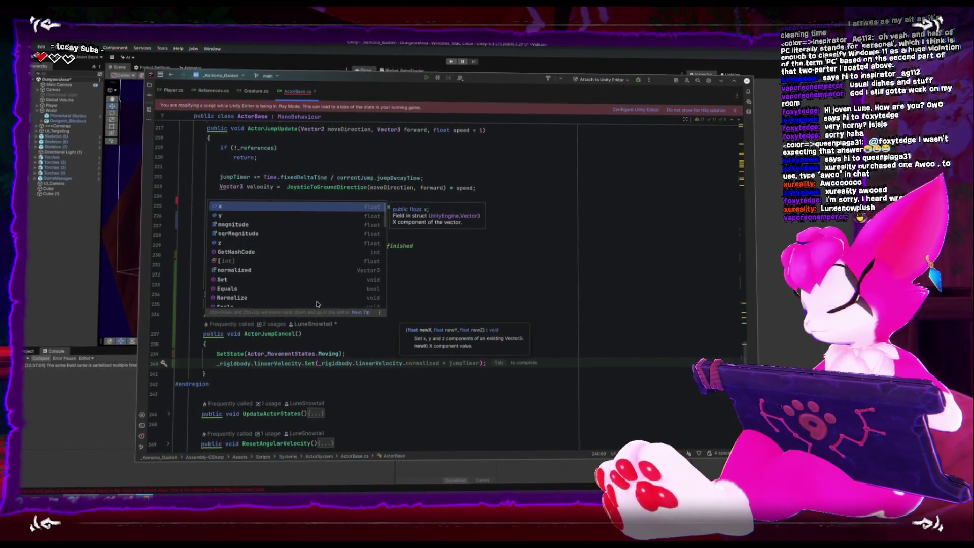
type("x")
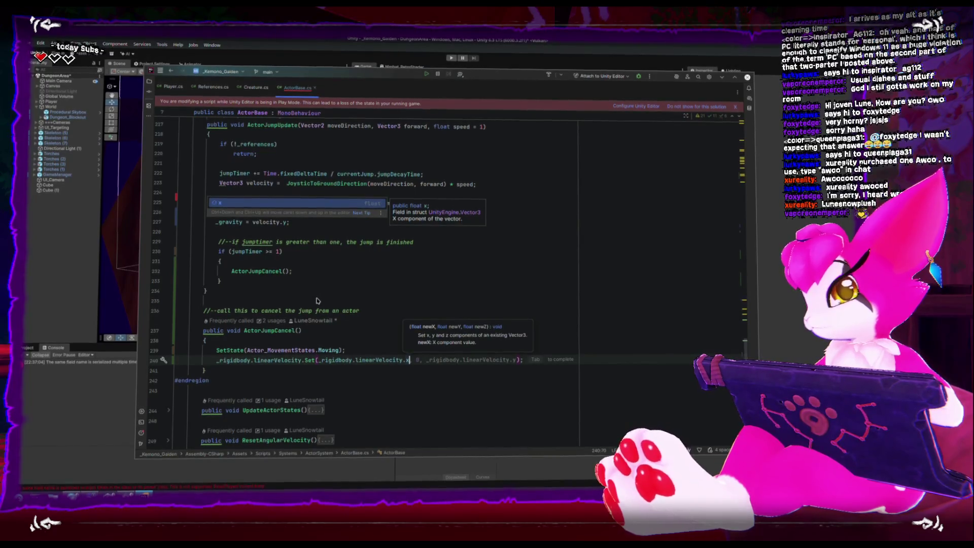
key("Tab")
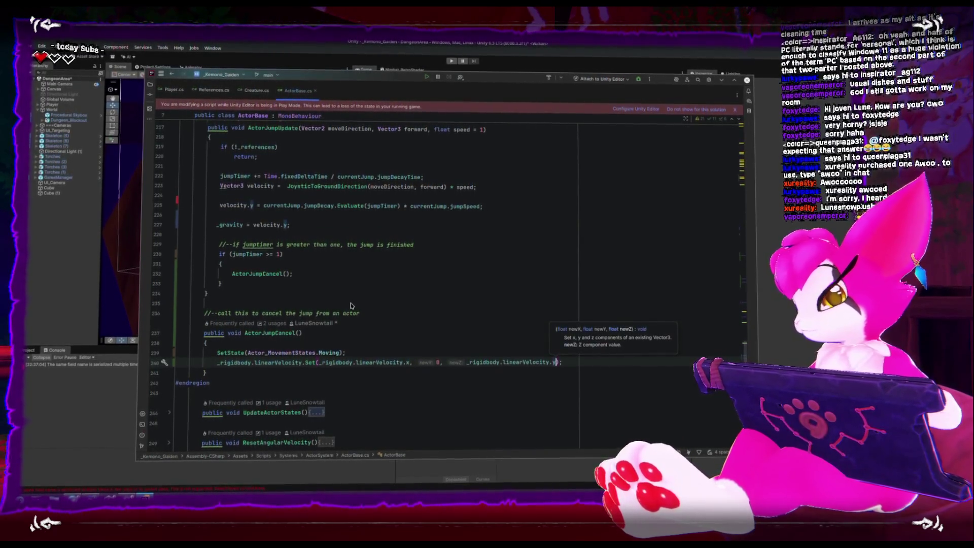
key("BackSpace")
type("z")
key("ctrl+shift+e")
In FixedUpdate's cancelVerticalVelocity block, delete the empty line and the _gravity assignment.
key("Return")
left_click(375, 287)
key("Down")
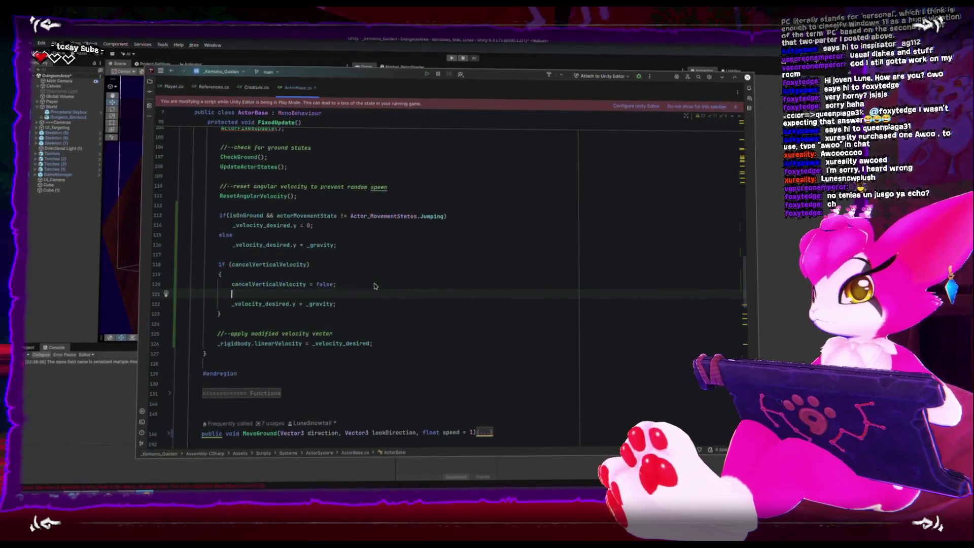
key("Delete")
key("End")
key("BackSpace")
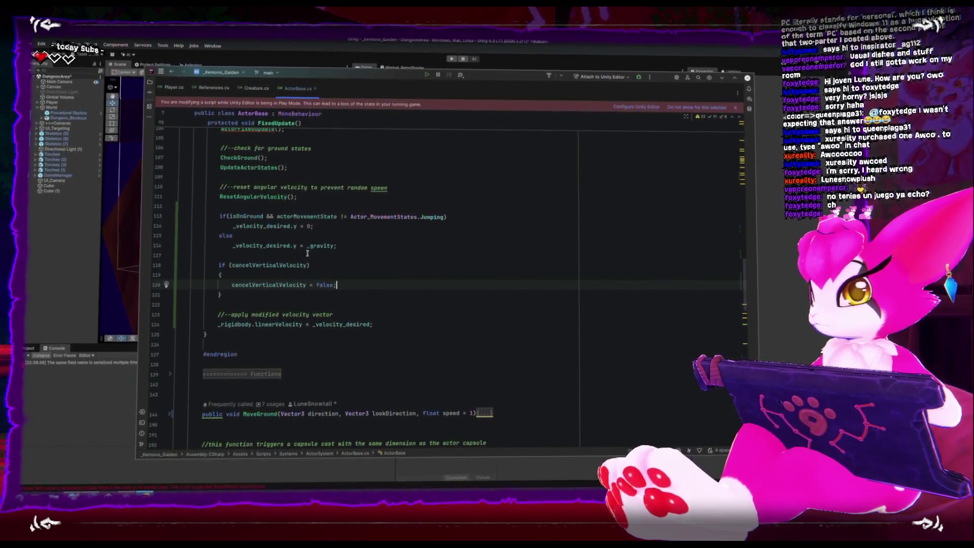
Copy the _velocity_desired.y = 0 line into the cancel block after cancelVerticalVelocity = false, then recompile in Unity.
left_click_drag(232, 227, 313, 227)
key("ctrl+c")
left_click(363, 285)
key("Return")
key("ctrl+v")
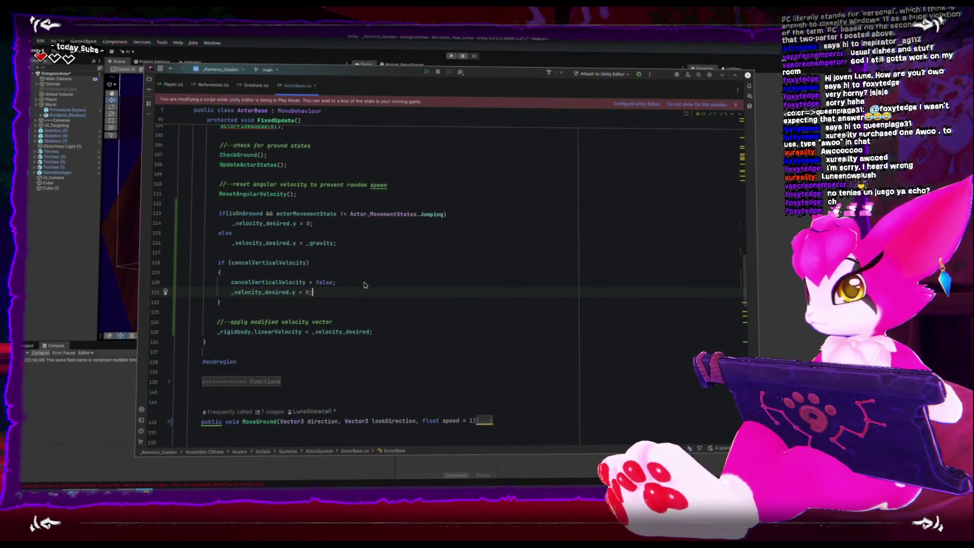
left_click(41, 303)
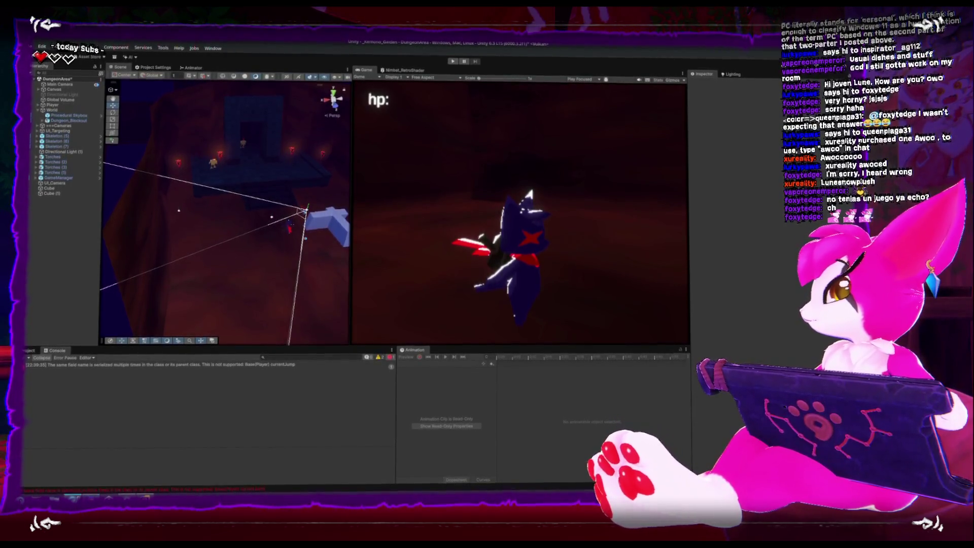
Bring the browser with the Kemono Gaiden itch.io page to the front.
key("alt+Tab")
key("alt+Tab")
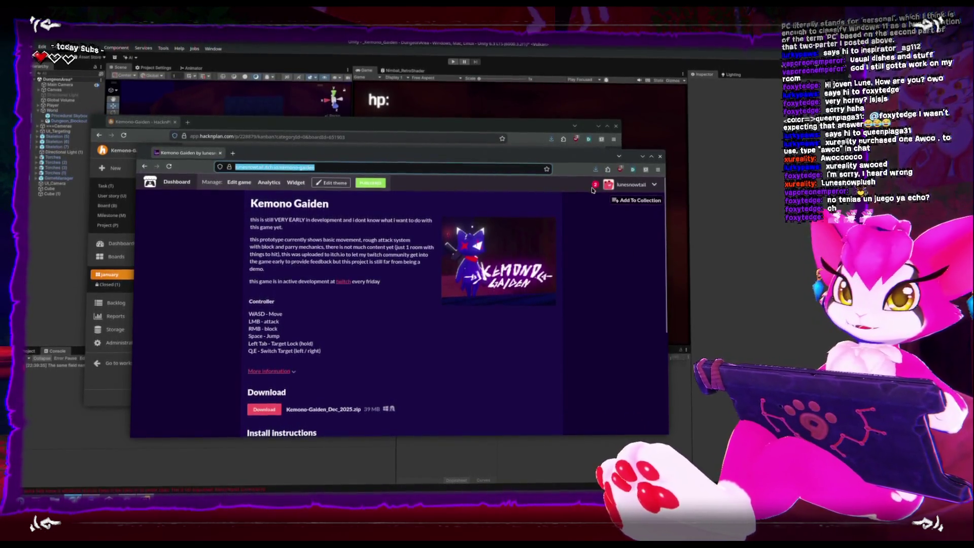
Open the new Kemono Gaiden community topic from the itch.io notifications.
left_click(595, 186)
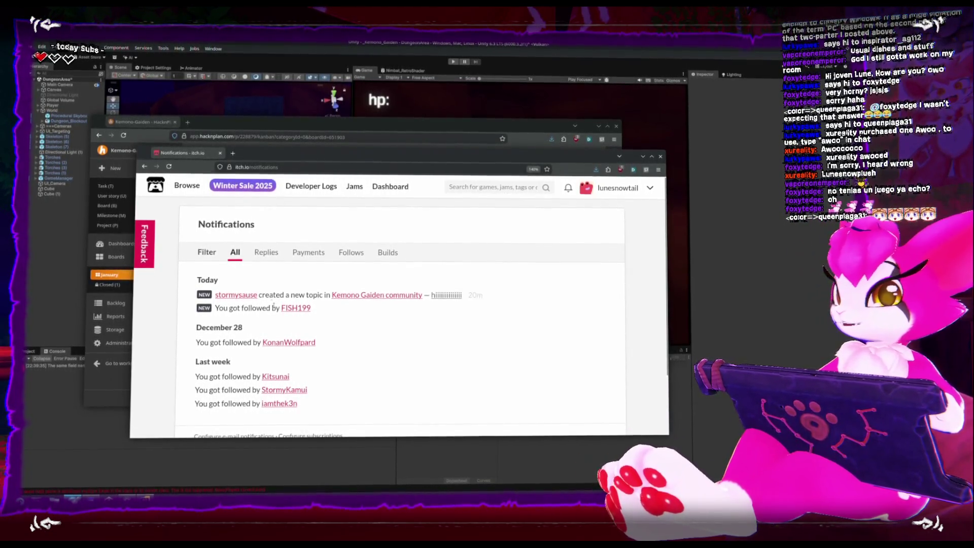
left_click(369, 297)
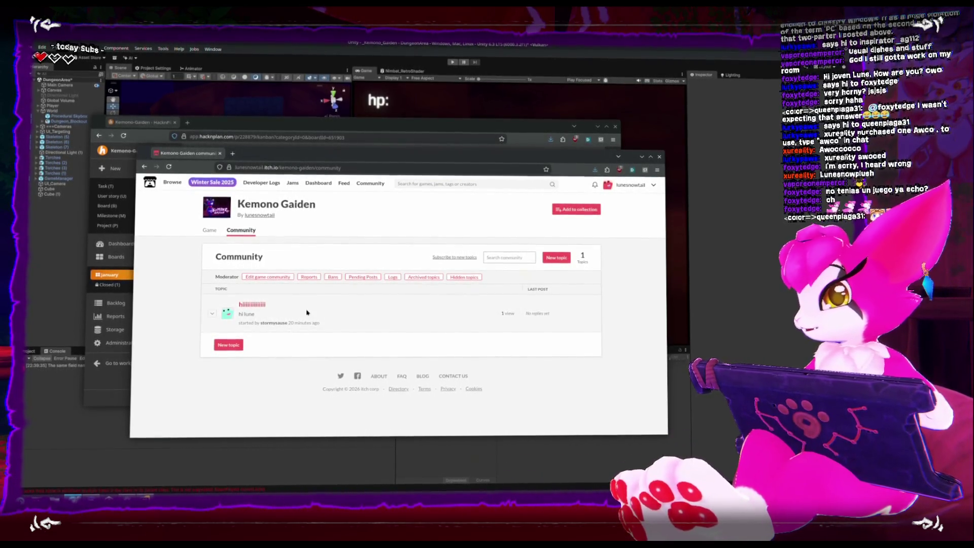
left_click(253, 305)
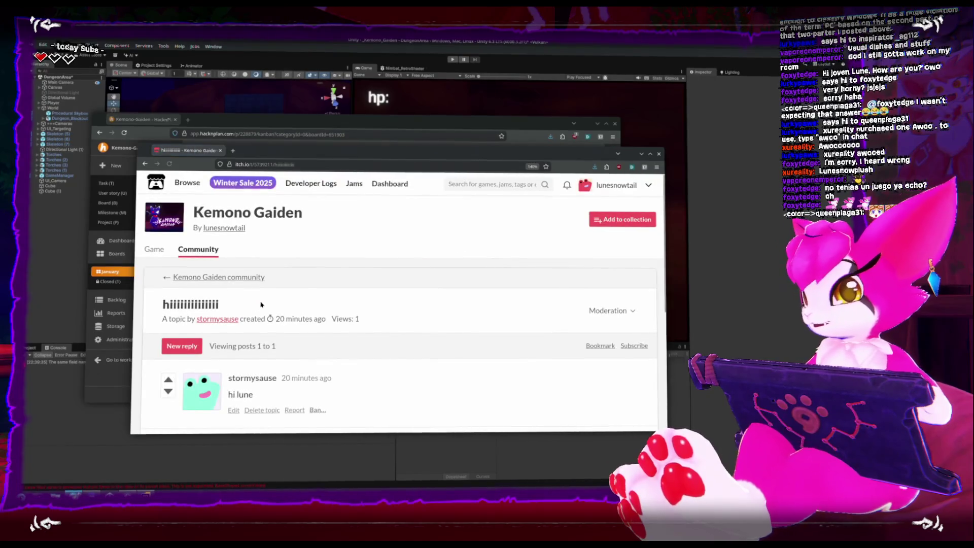
Post the reply 'henlo OwO' to the topic.
left_click(305, 321)
type("henlo OwO")
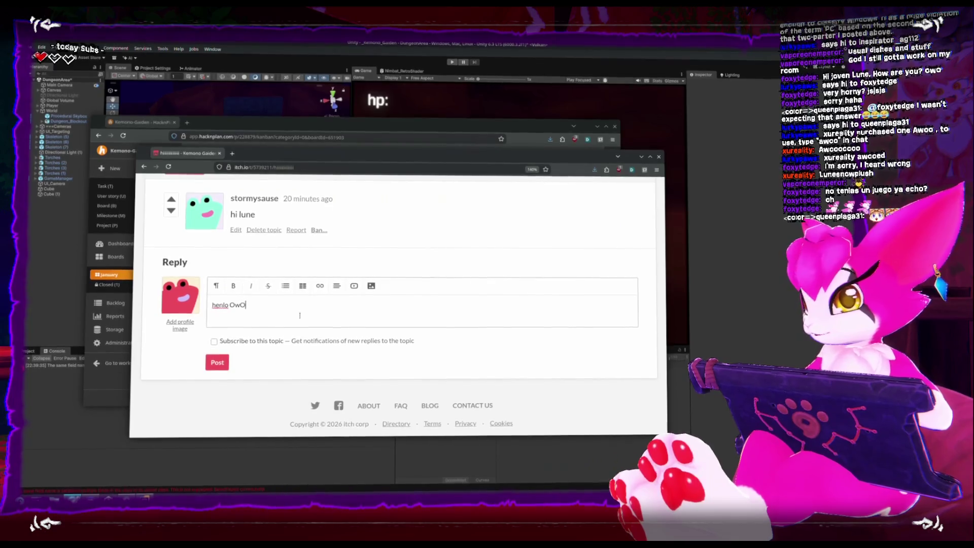
left_click(219, 361)
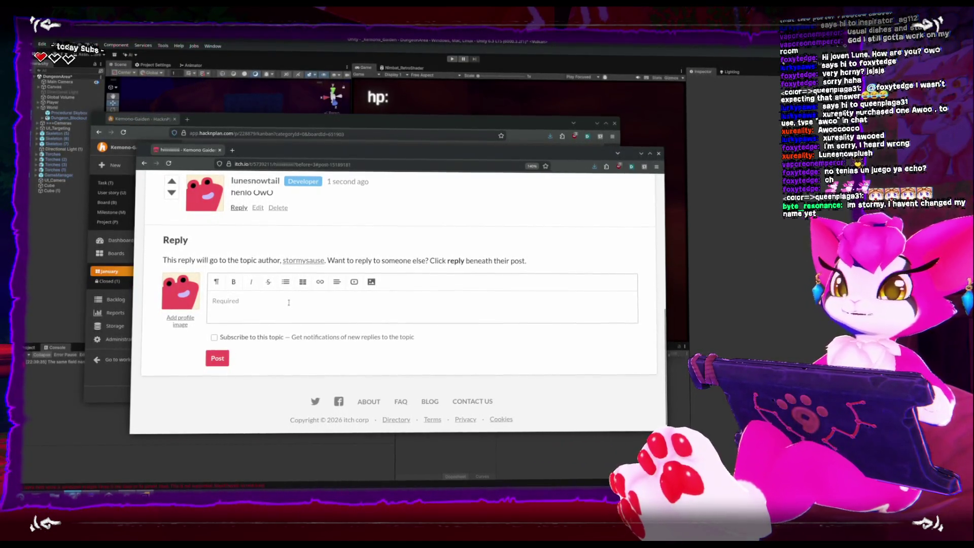
scroll(290, 299, "up", 5)
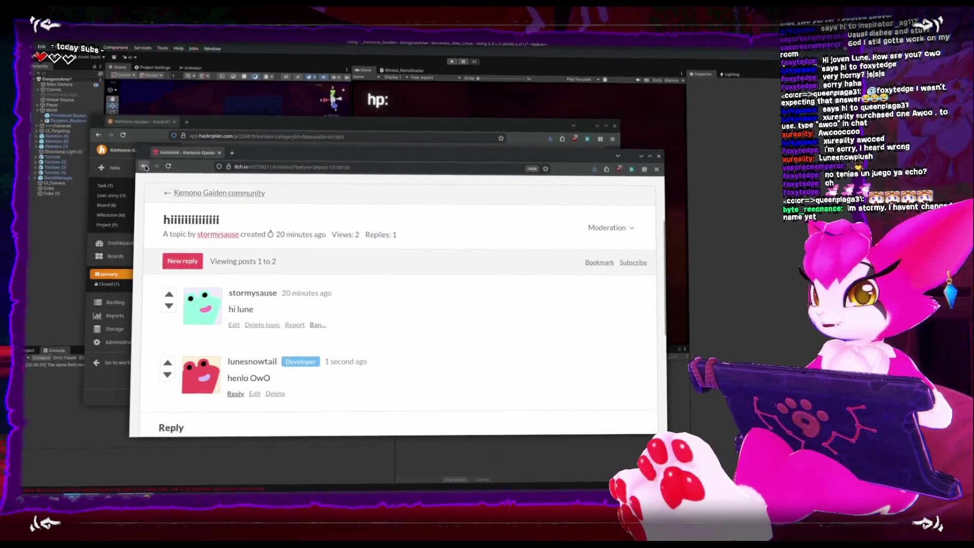
scroll(301, 259, "down", 3)
scroll(324, 269, "up", 2)
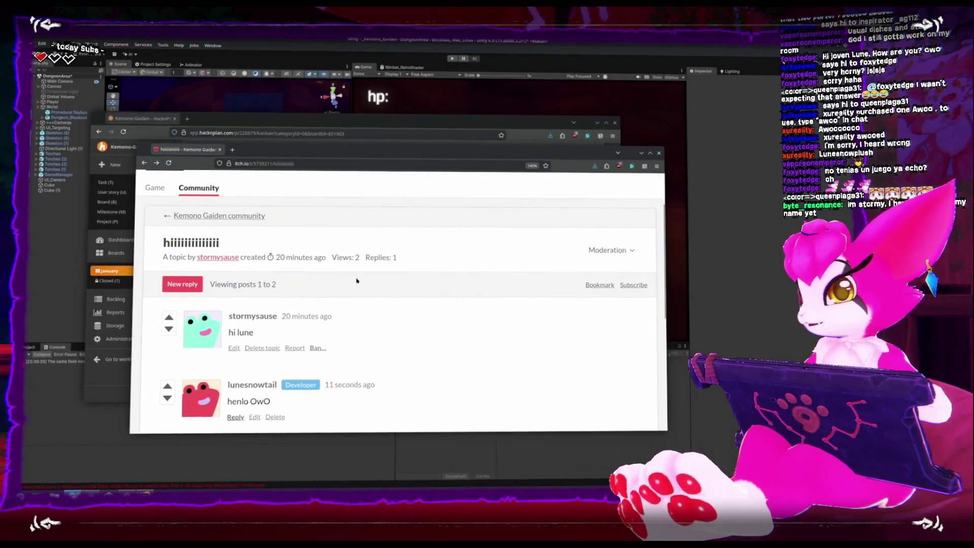
scroll(246, 288, "up", 2)
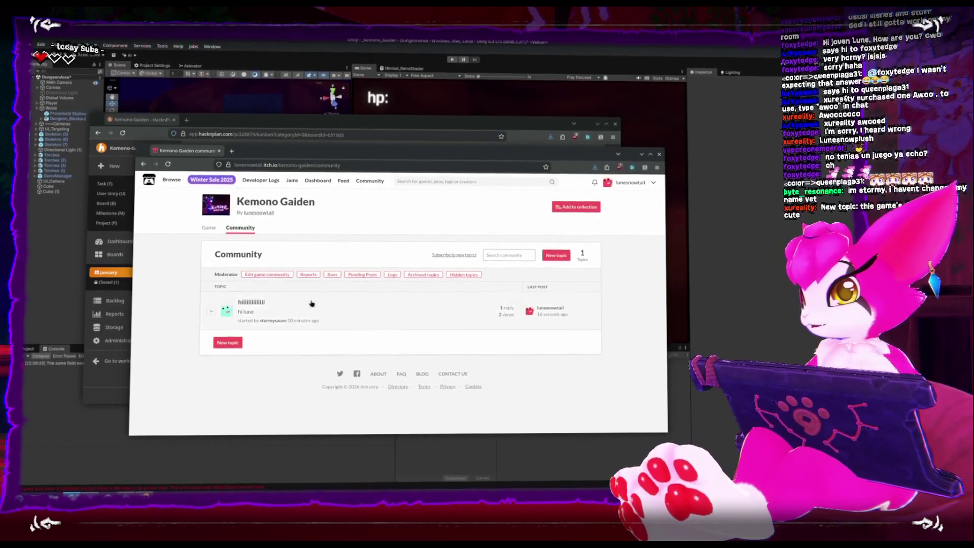
Go to the Kemono Gaiden community page and start a new topic.
left_click(209, 229)
scroll(304, 272, "down", 3)
scroll(283, 360, "down", 2)
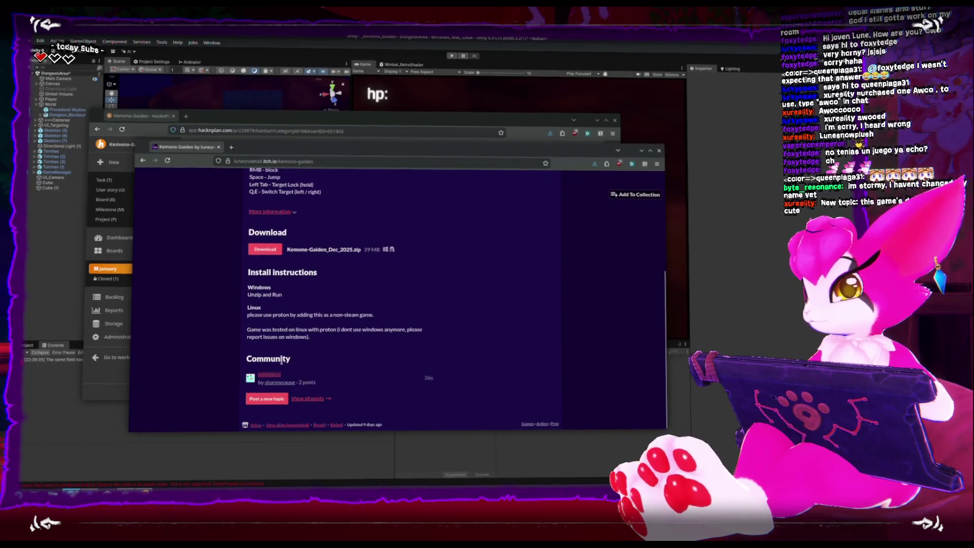
left_click(305, 400)
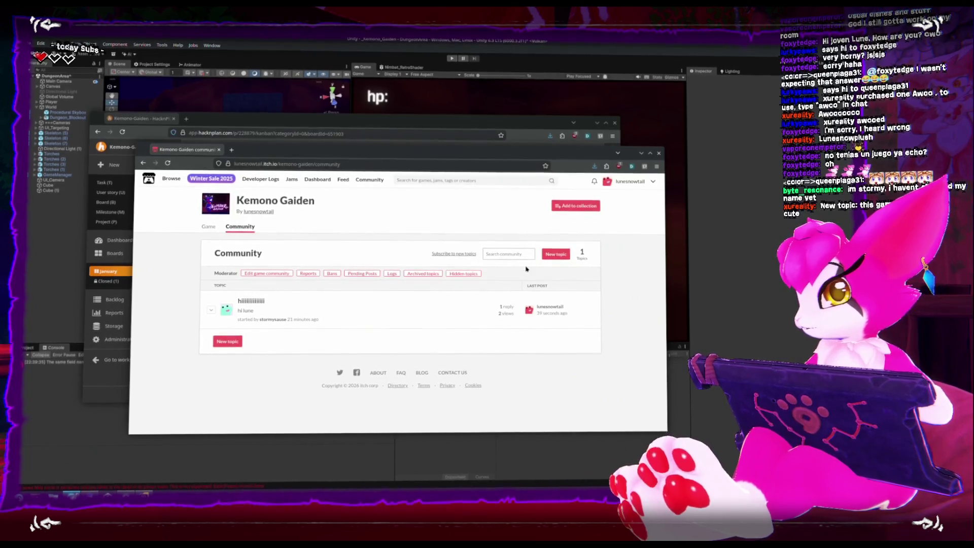
left_click(556, 255)
scroll(457, 253, "down", 2)
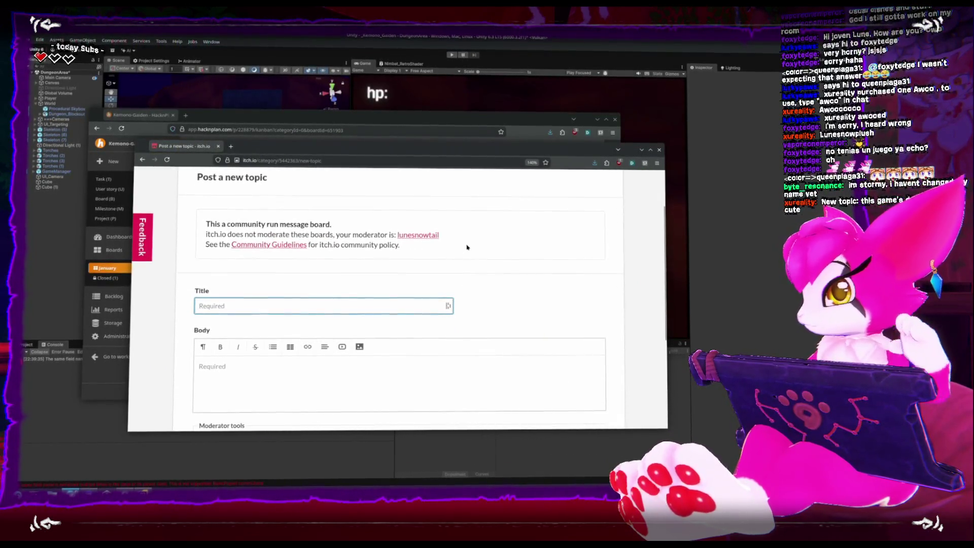
scroll(467, 254, "down", 4)
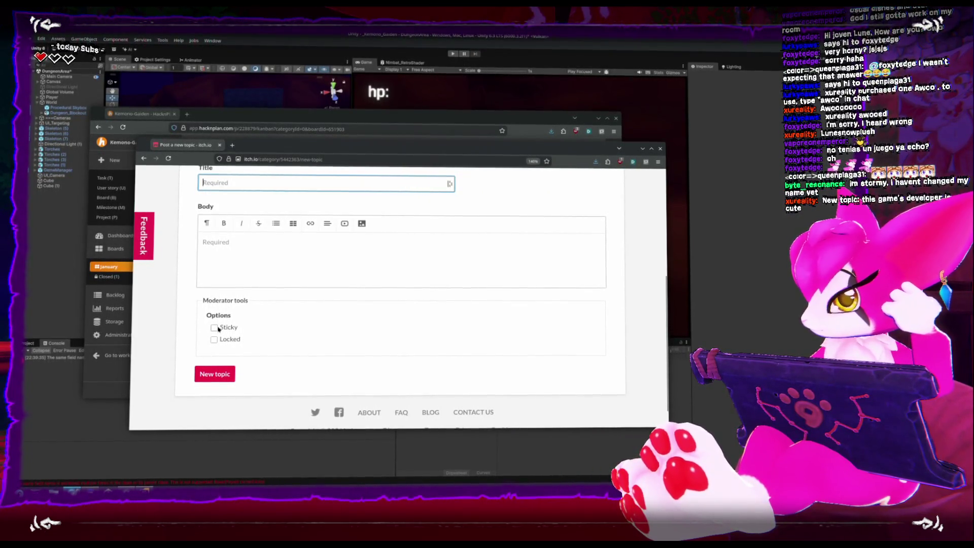
Write the body saying the cute-developer rumour is fake news and to check news sources.
left_click(311, 184)
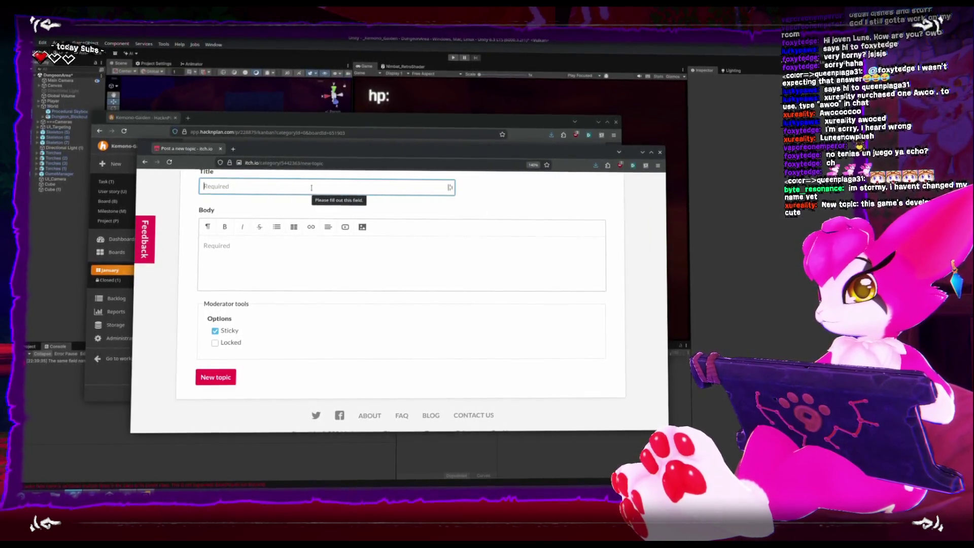
type("Fake news")
left_click(219, 246)
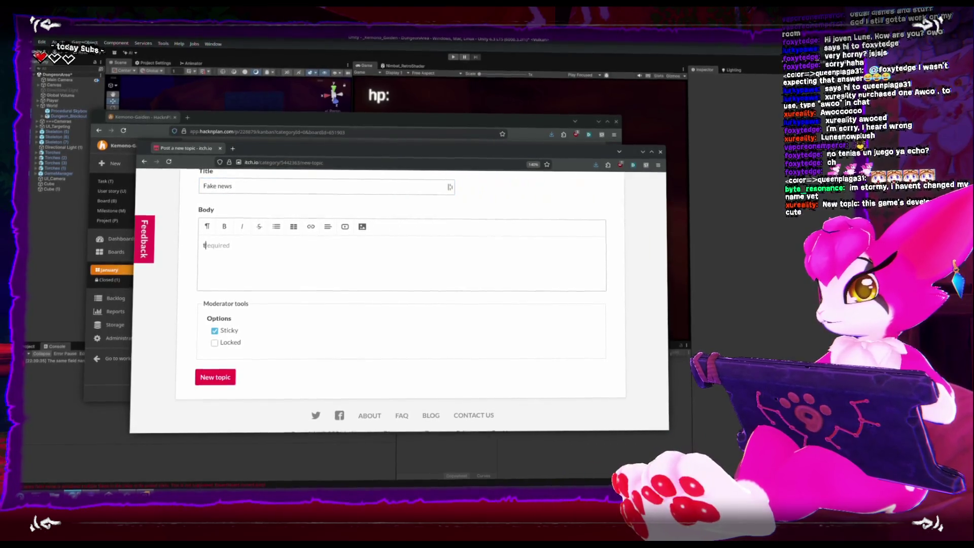
type("there is some news ")
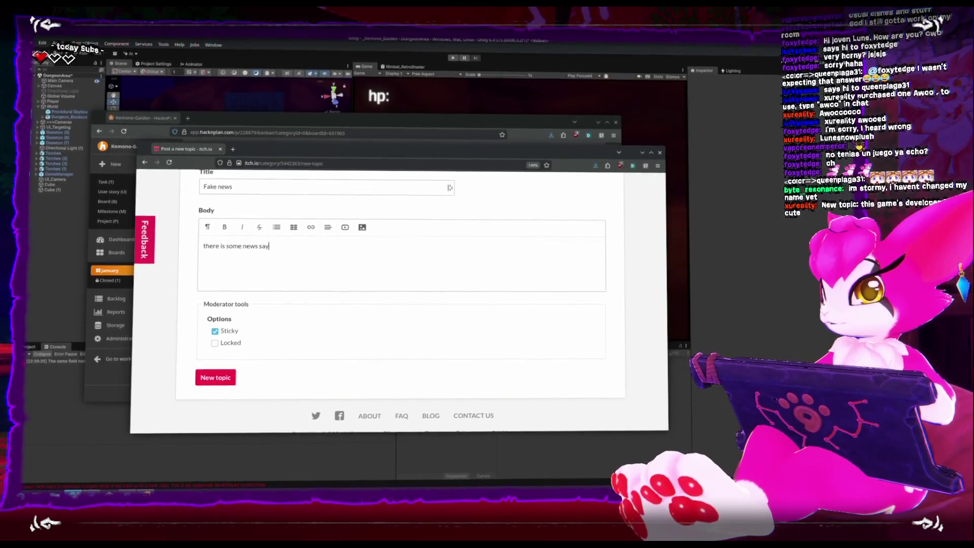
type("around saying the de")
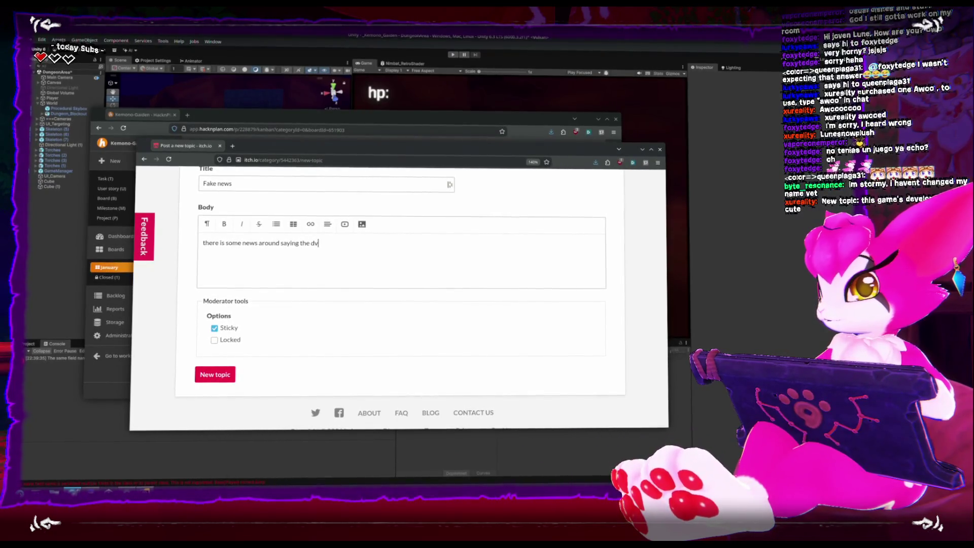
type("veloper ")
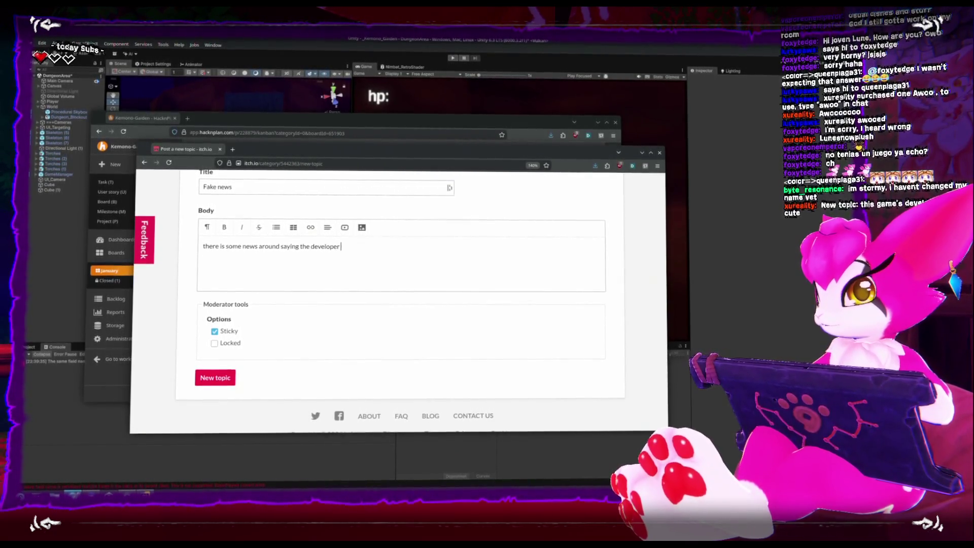
type("of this game is cute, just want")
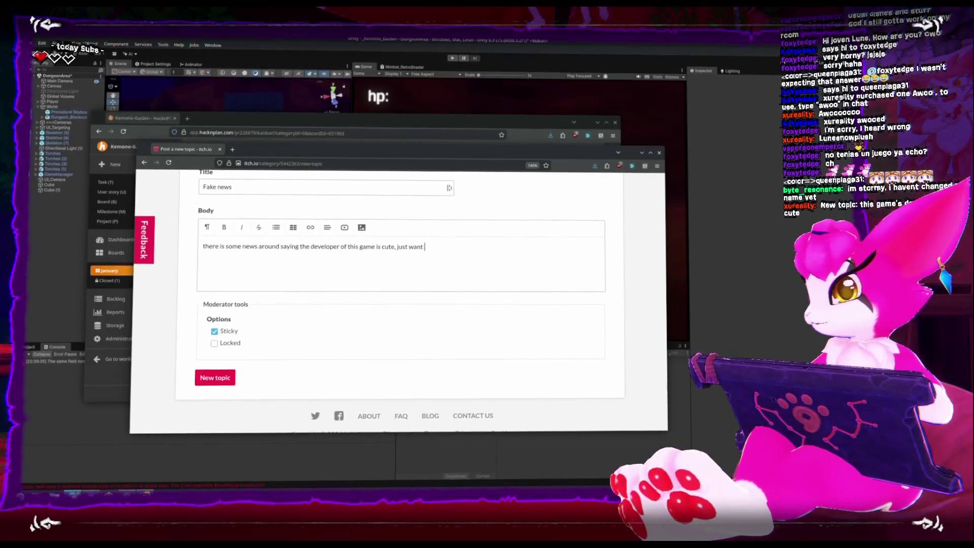
type("to let everyo")
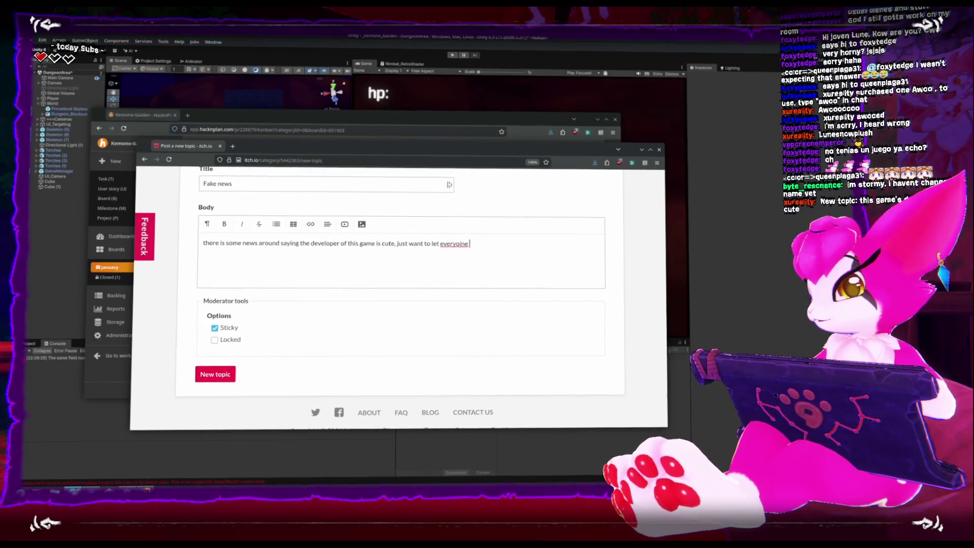
type("ne n")
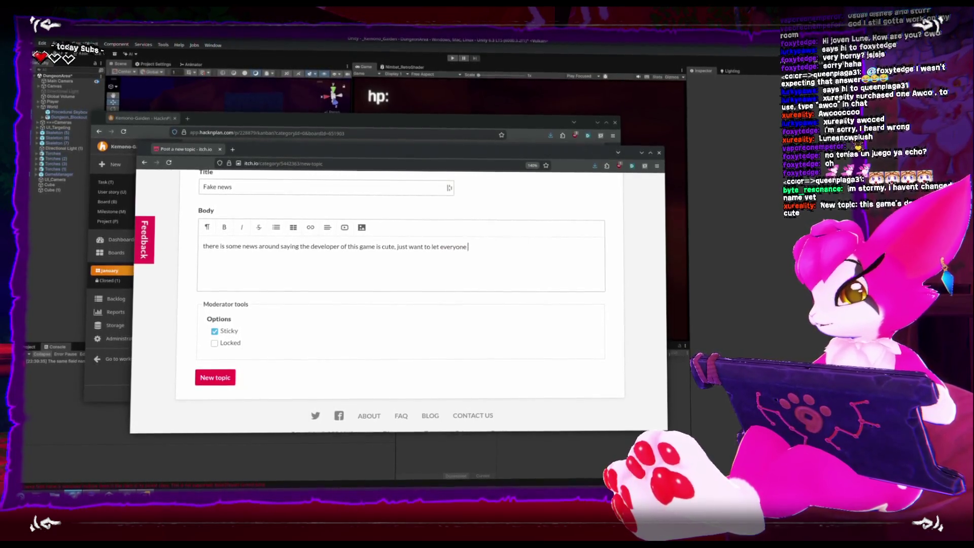
key("BackSpace")
type("it is ")
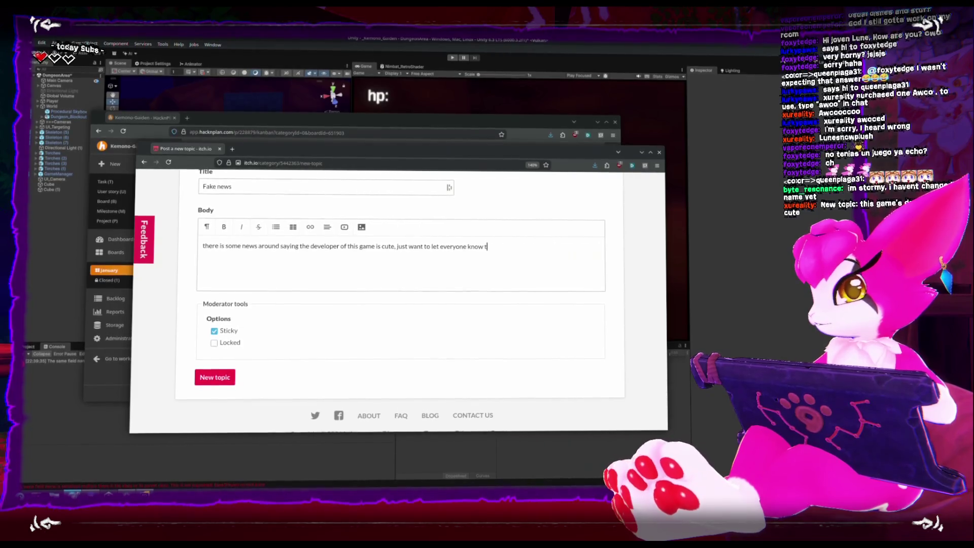
type("fak")
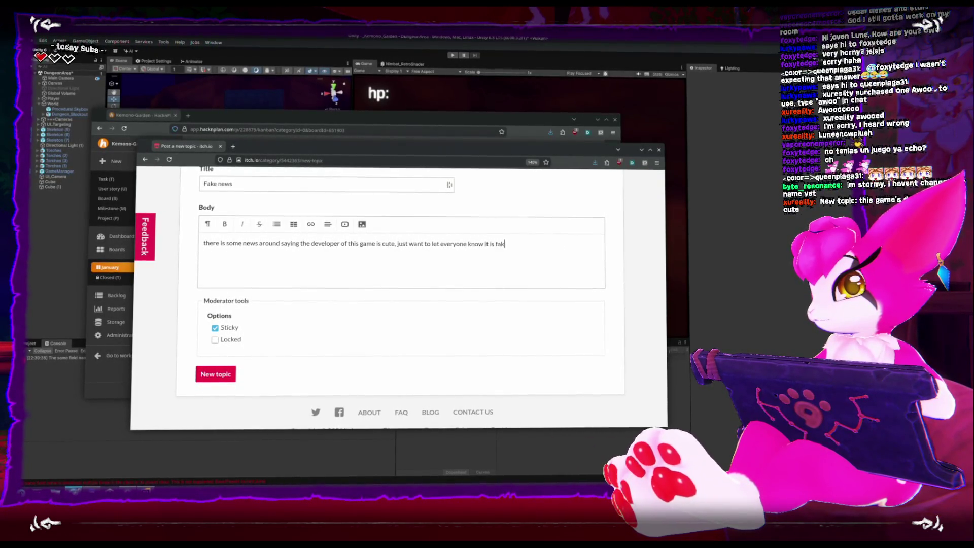
type("e news, make ")
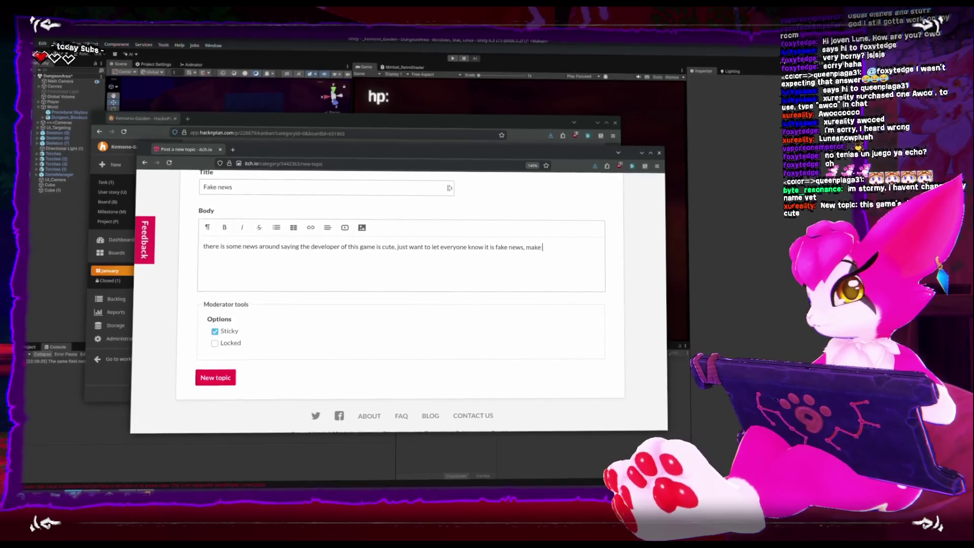
type("sure to check y")
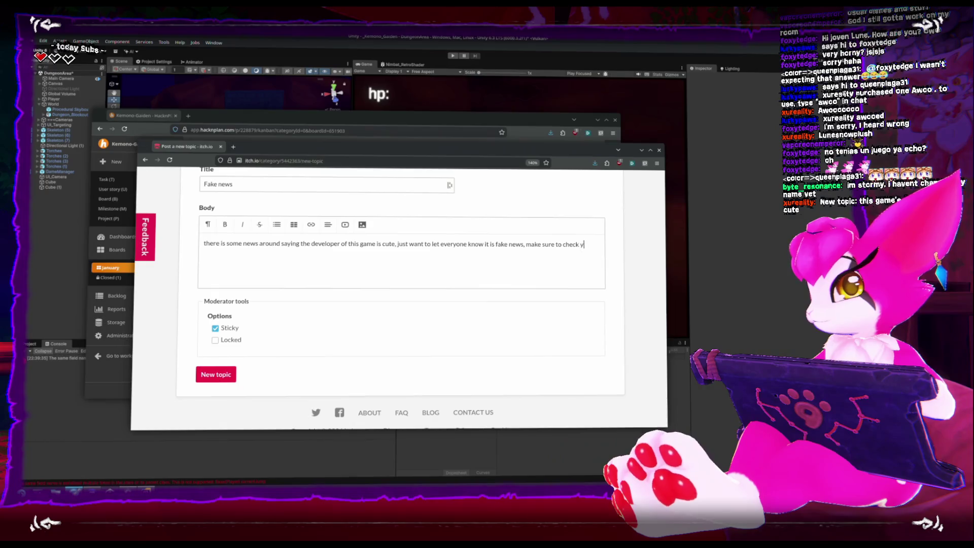
type("our new")
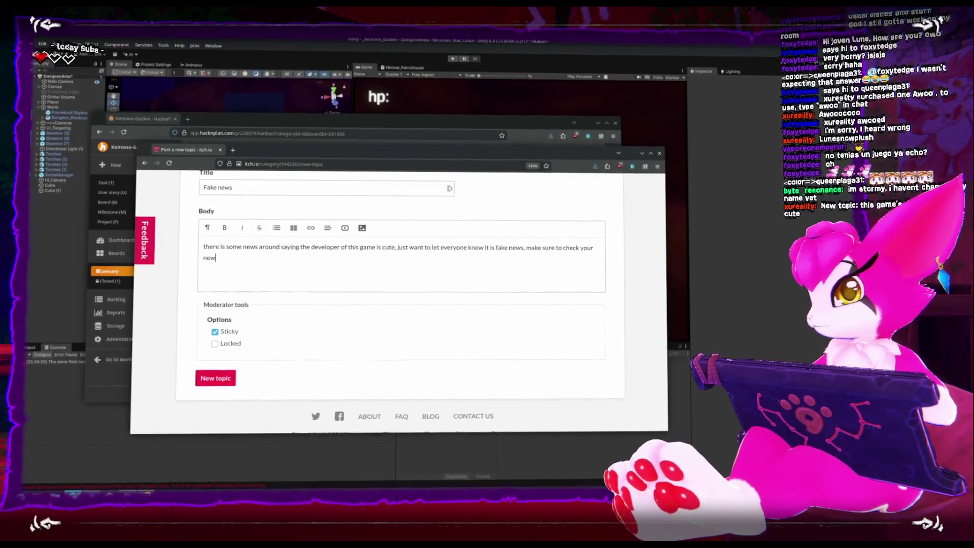
type("s sources.")
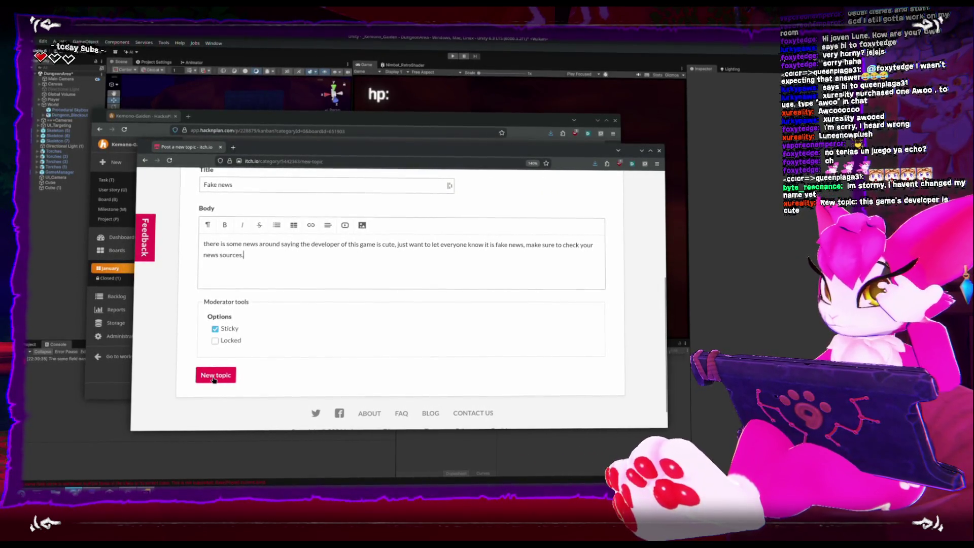
Finish the title 'Fake news about the developer' and publish the sticky topic.
left_click(274, 189)
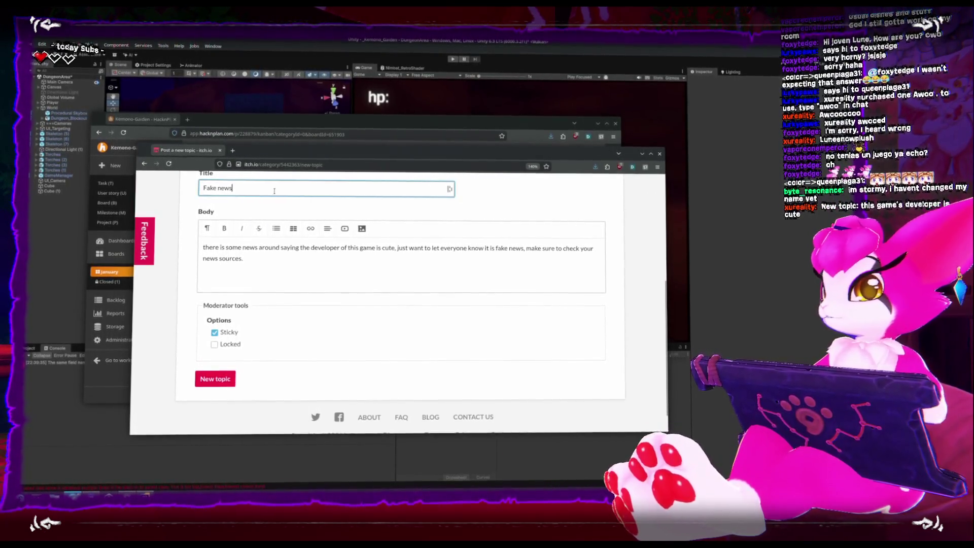
type("about thedeveloper")
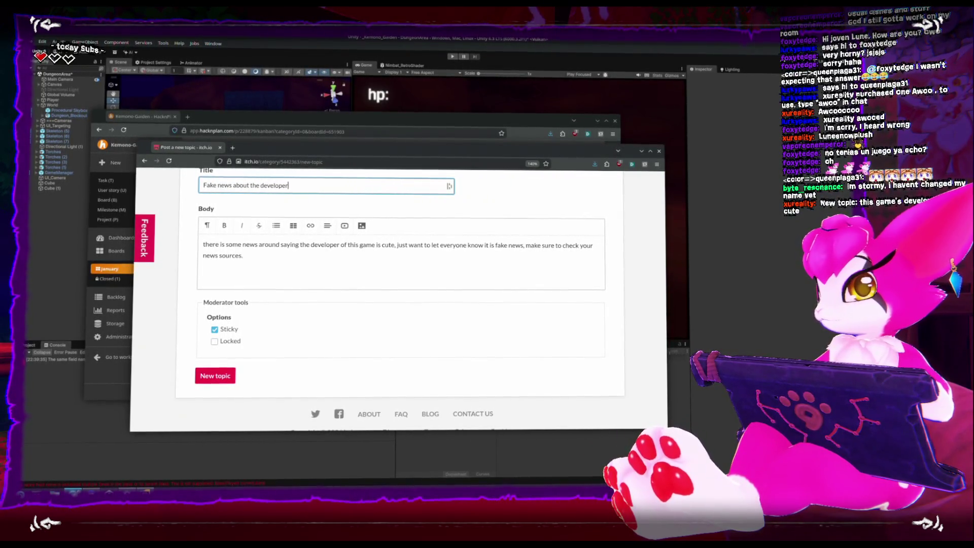
left_click(228, 379)
scroll(229, 333, "down", 2)
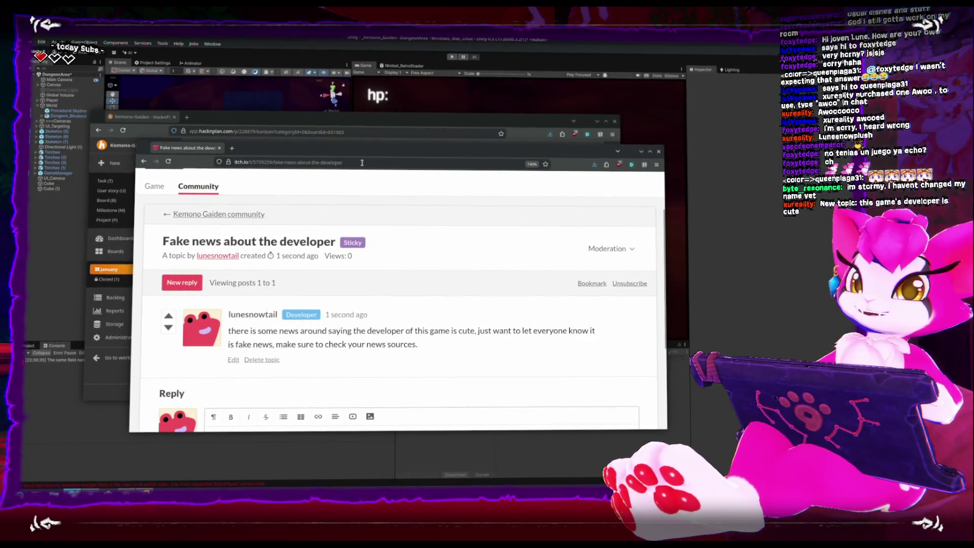
key("alt+Tab")
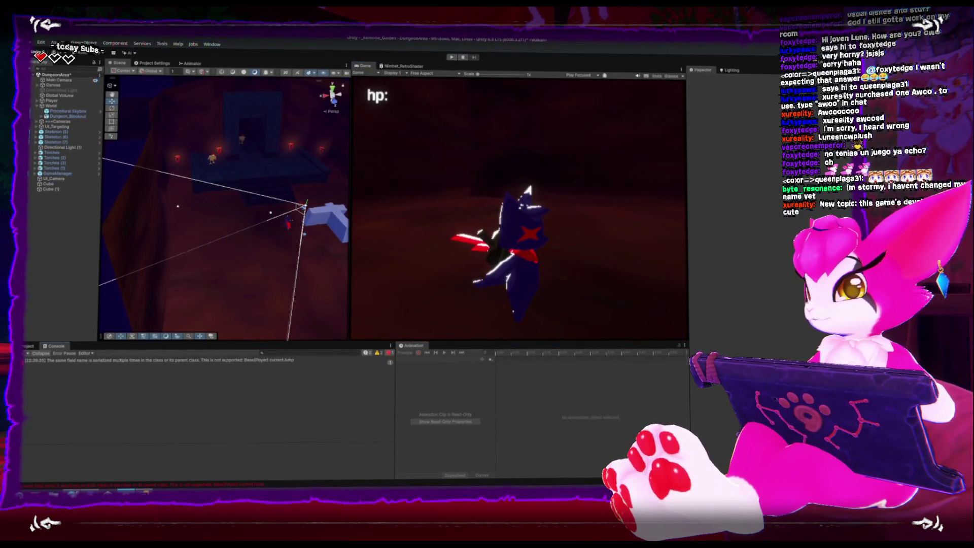
Play the dungeon scene, jumping and slashing near the skeletons, then Exit via the pause menu.
left_click(452, 58)
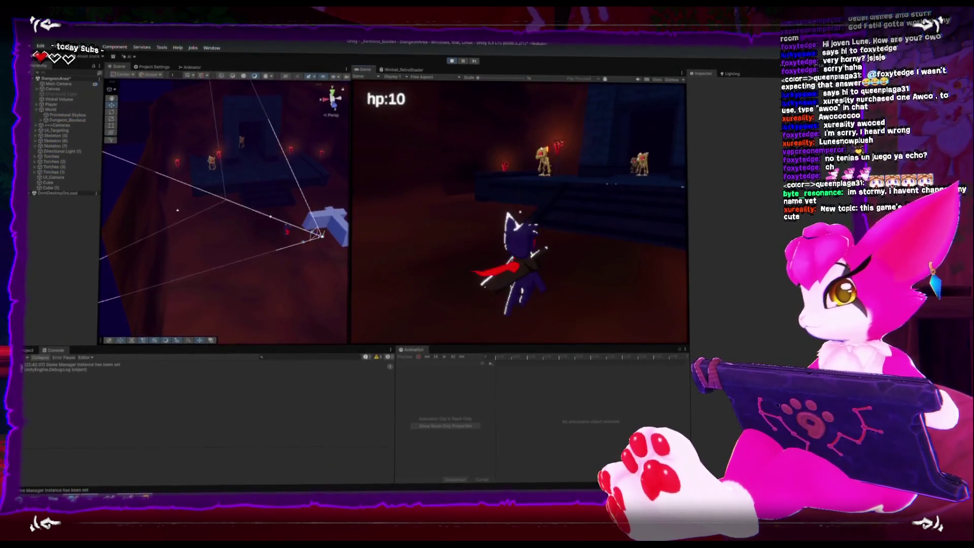
key("space")
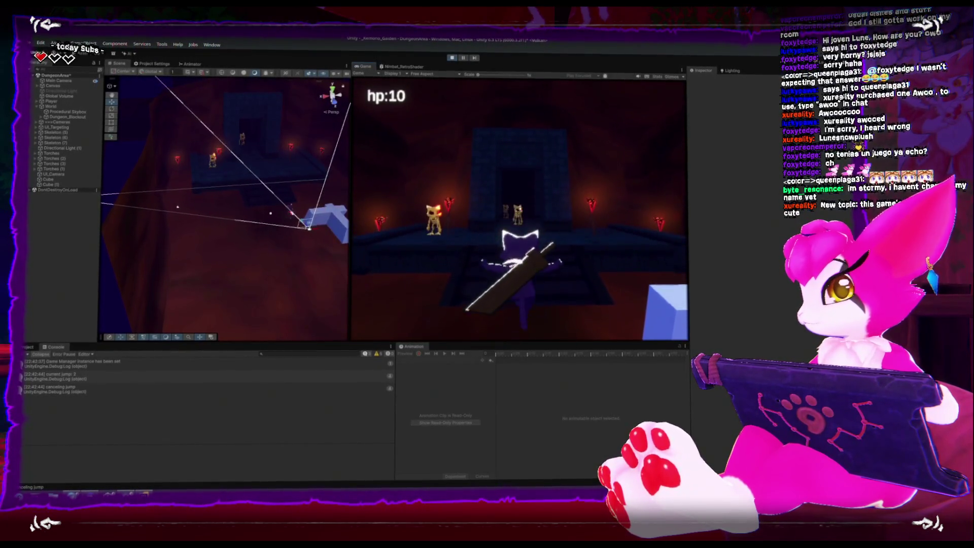
key("space")
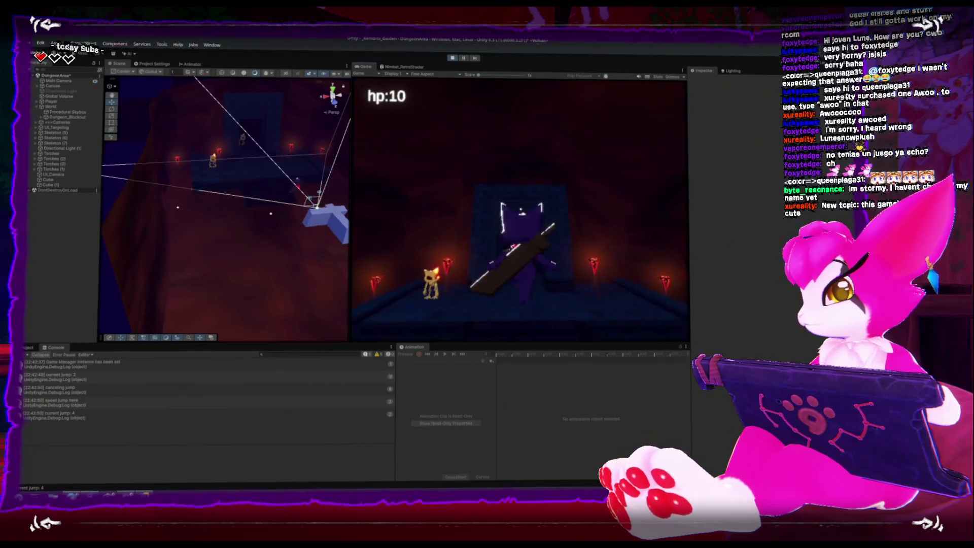
key("space")
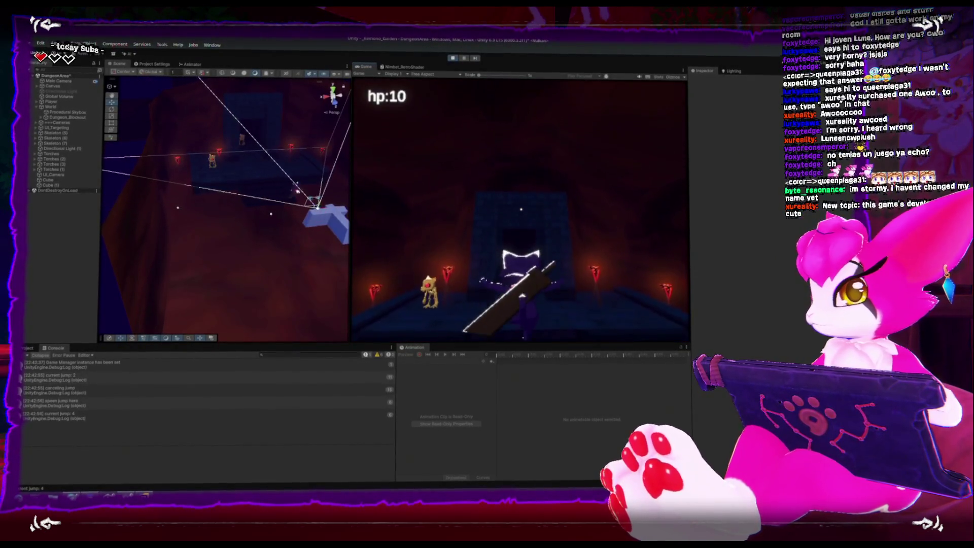
key("w")
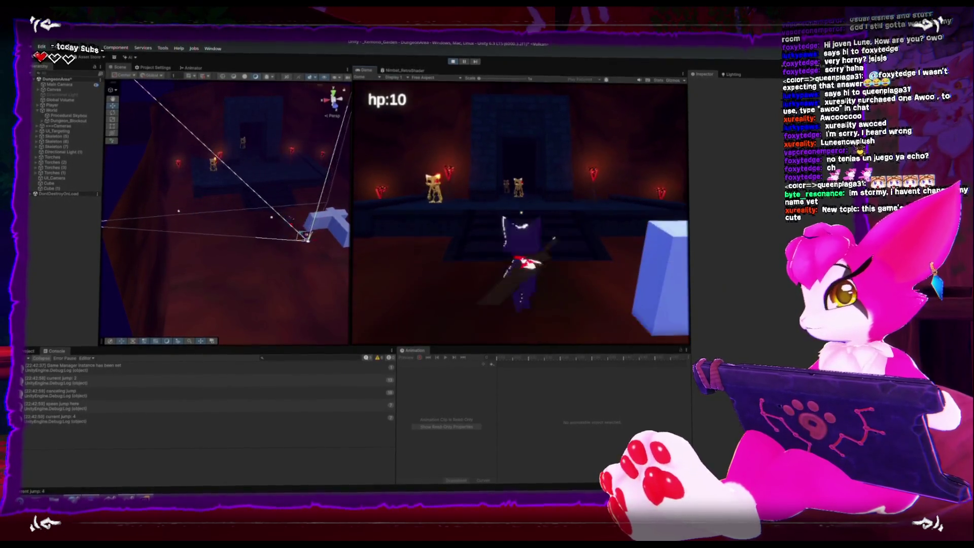
key("space")
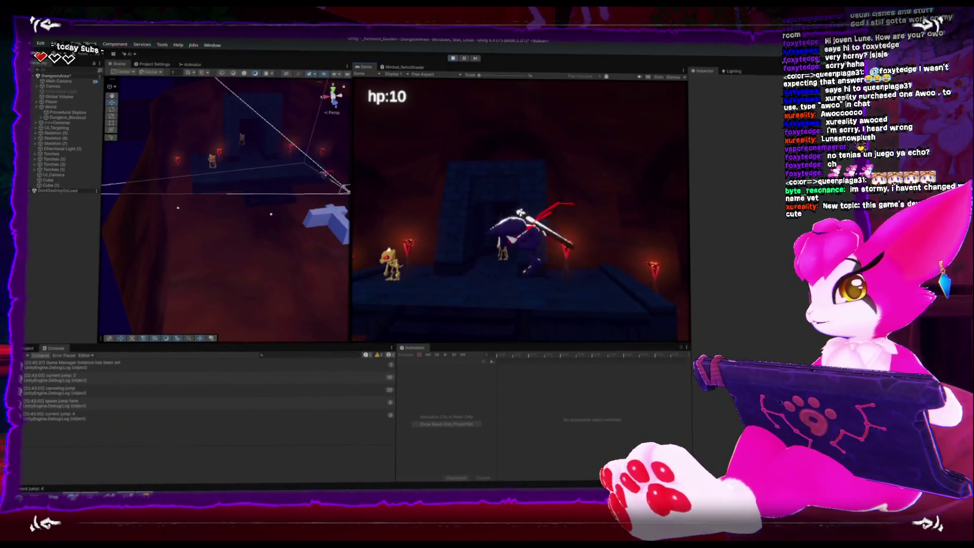
key("space")
key("w")
key("w")
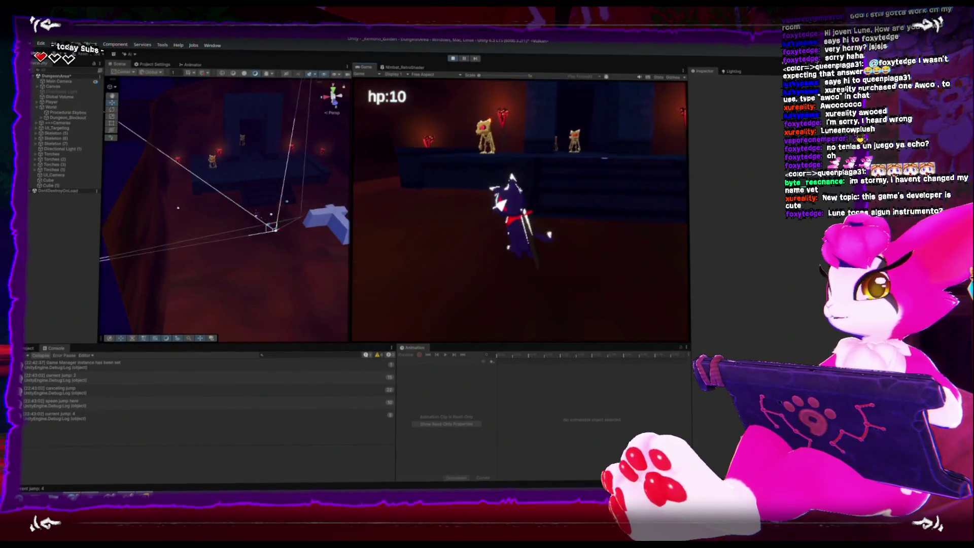
key("Escape")
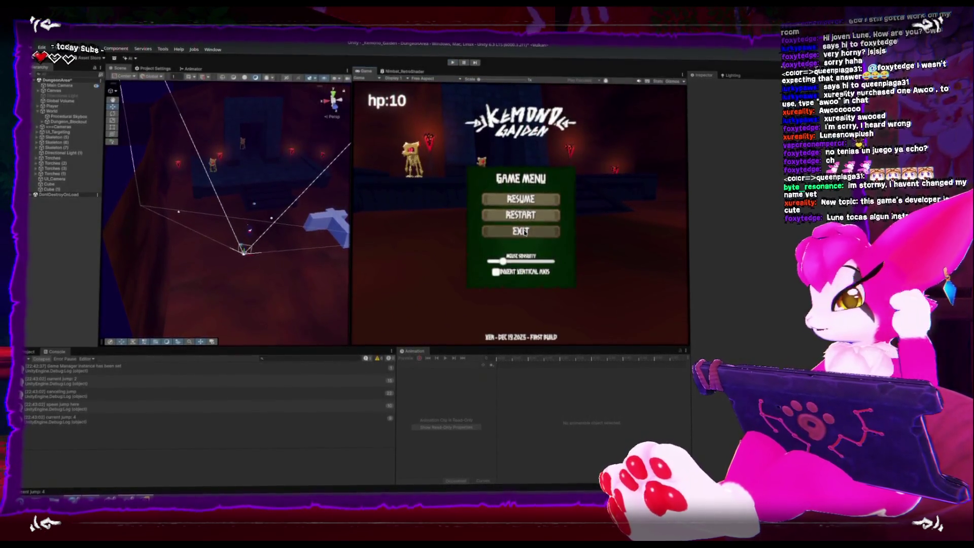
left_click(525, 232)
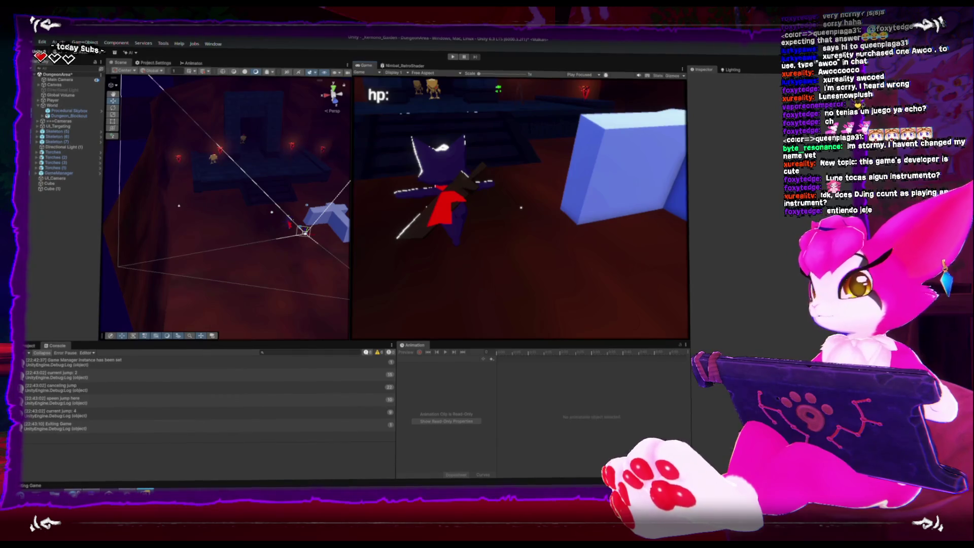
Switch from Unity to Rider showing ActorBase.cs.
key("alt+Tab")
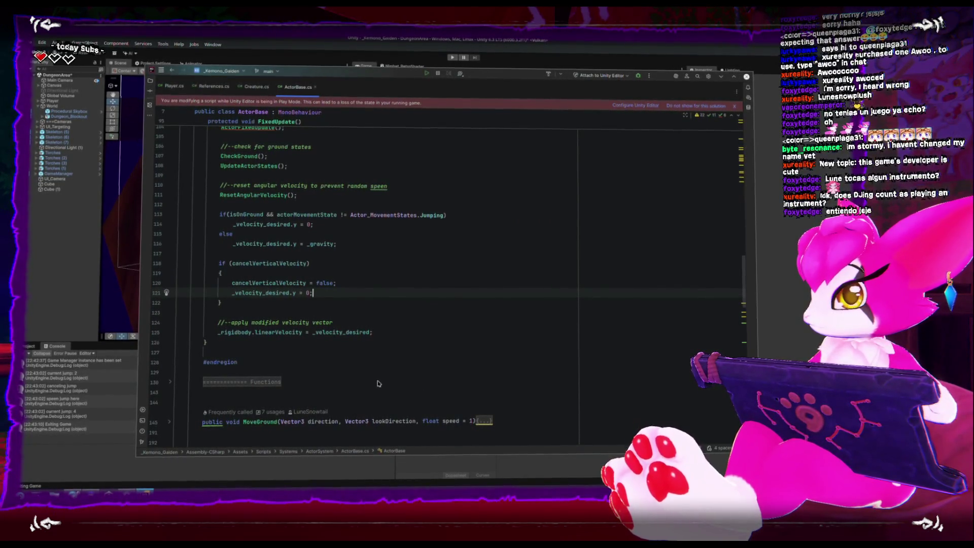
Add a '//-- vertical velocitty' comment line above FixedUpdate's isOnGround check.
left_click(351, 238)
left_click(490, 223)
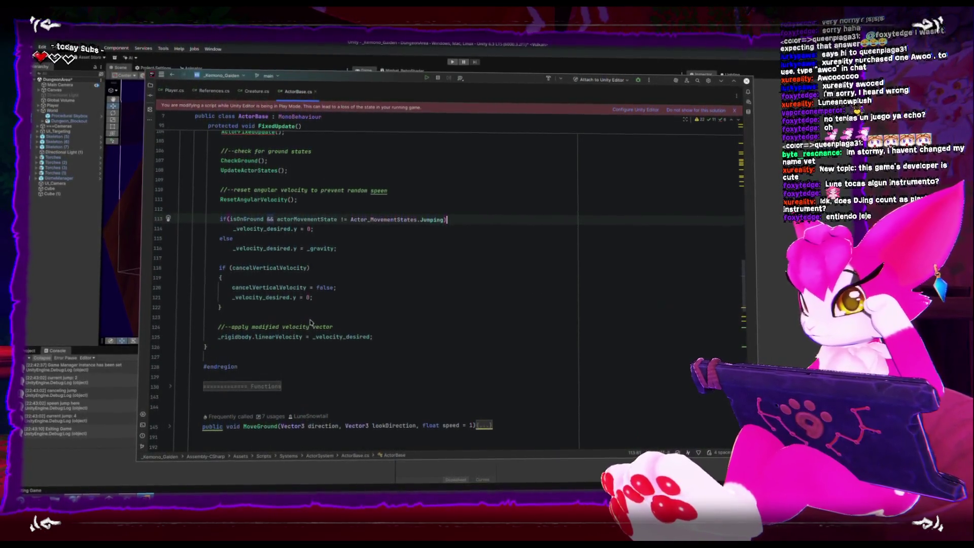
scroll(311, 323, "down", 1)
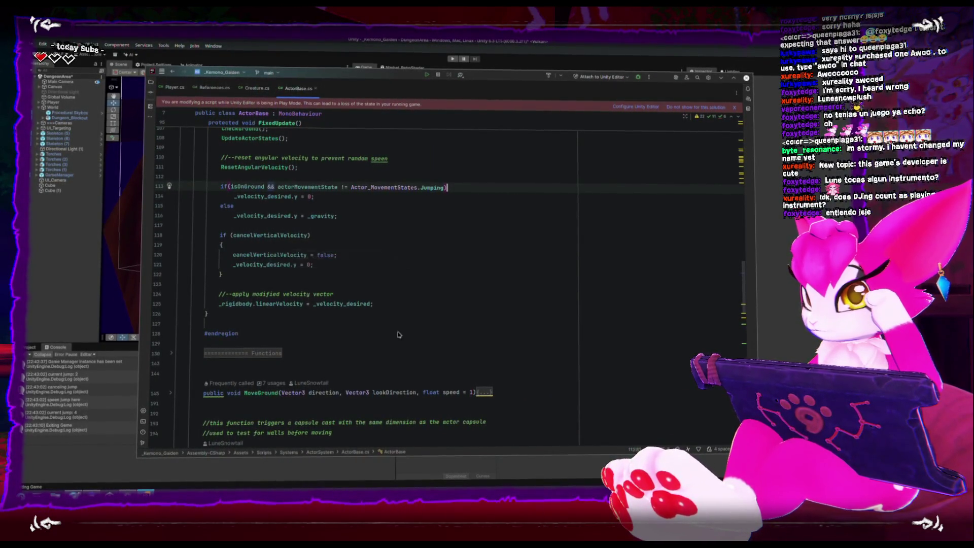
left_click(289, 180)
key("Return")
key("Return")
key("Up")
type("//--")
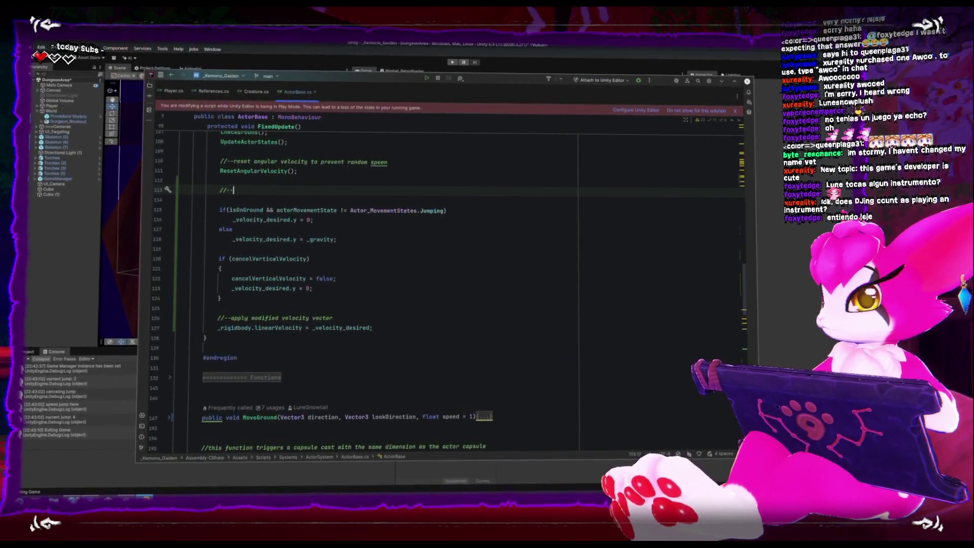
type(" vertical")
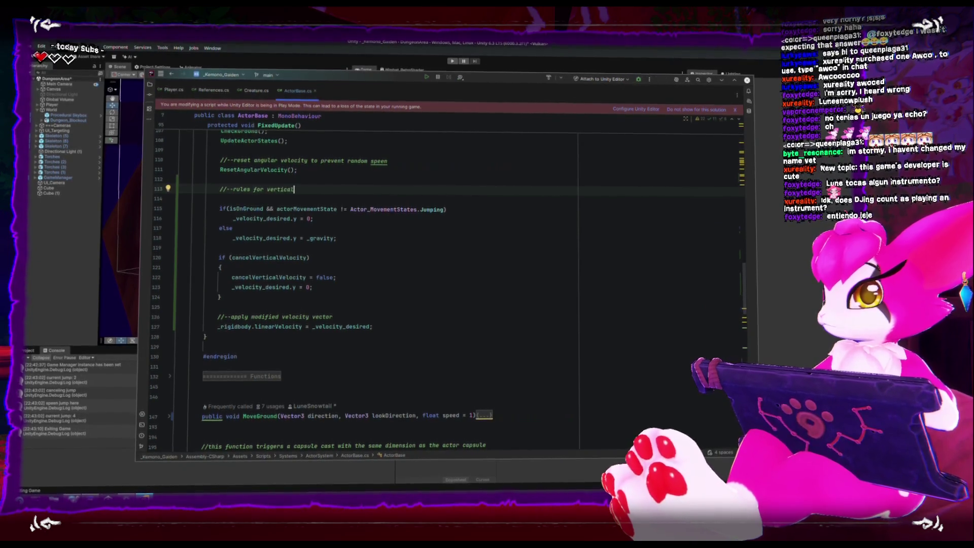
type(" velocitty")
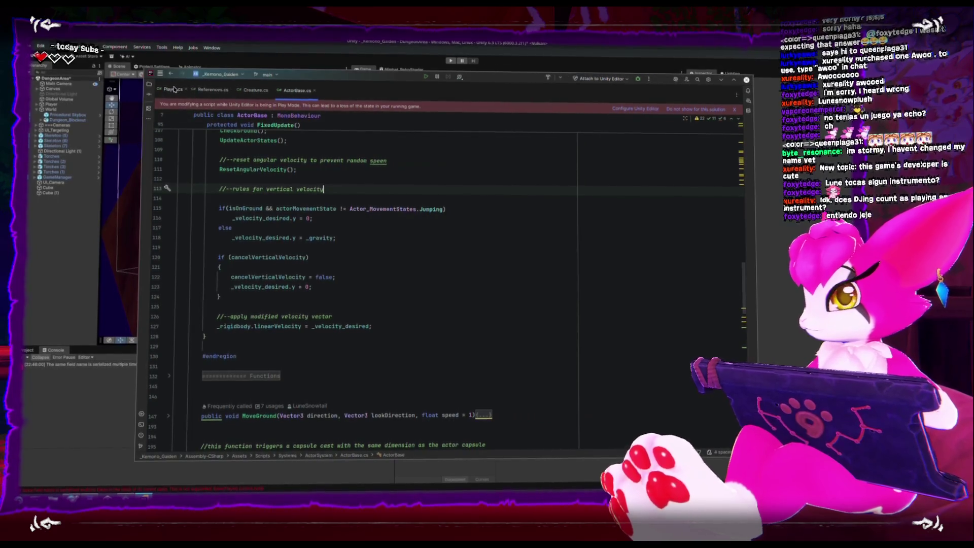
Switch to Player.cs and select lines 469–482, the switch (targetingState) block in CreatureFixedUpdate.
key("ctrl+Tab")
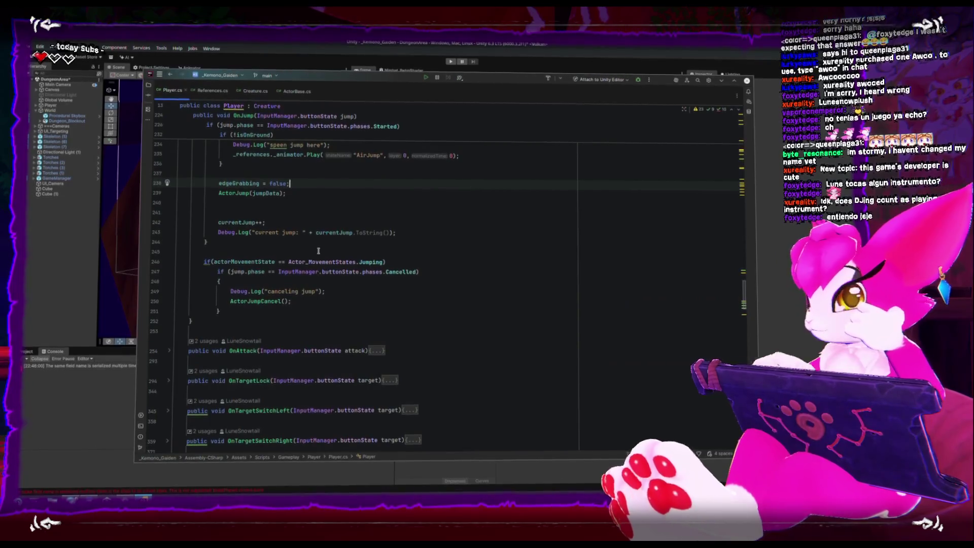
scroll(326, 260, "up", 5)
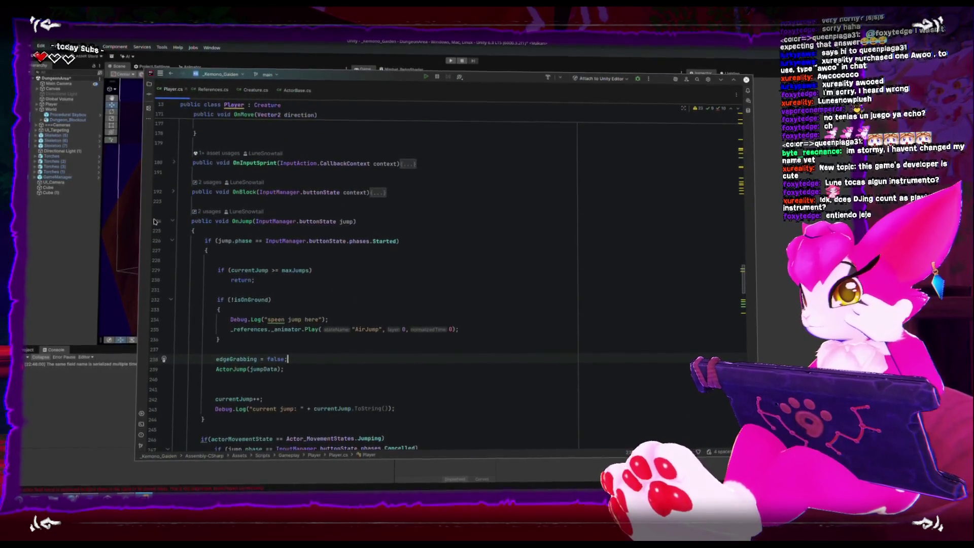
scroll(178, 223, "down", 20)
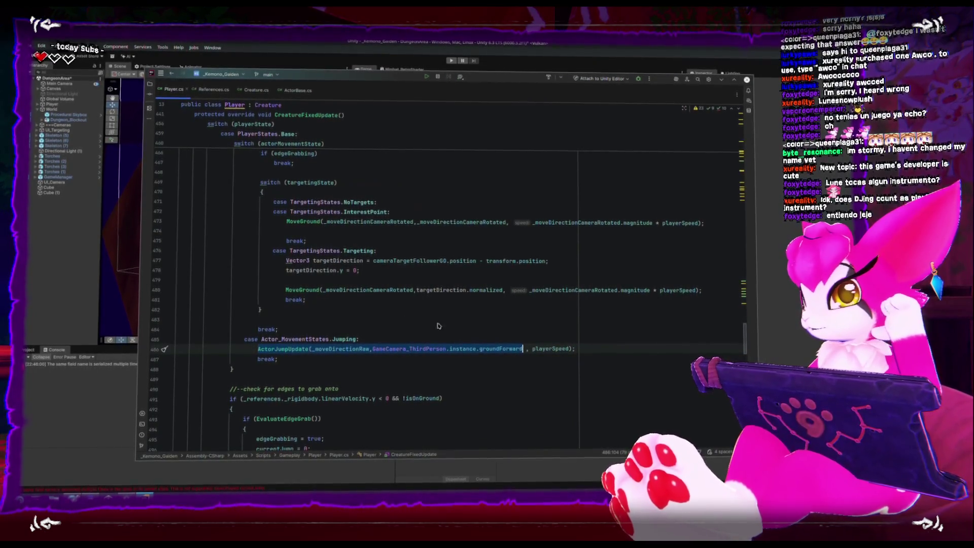
scroll(342, 303, "up", 1)
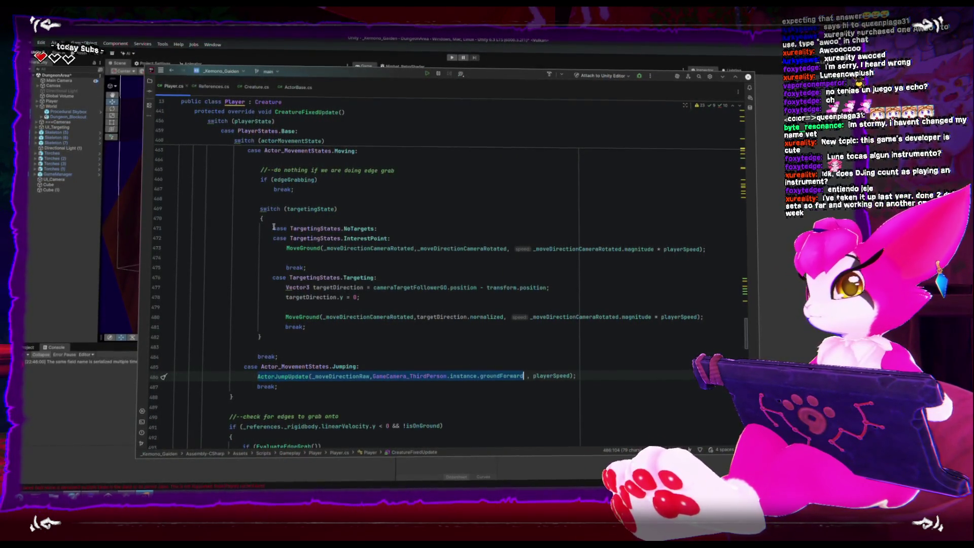
mouse_move(257, 209)
left_mouse_down()
mouse_move(274, 328)
mouse_move(262, 337)
left_mouse_up()
key("ctrl+c")
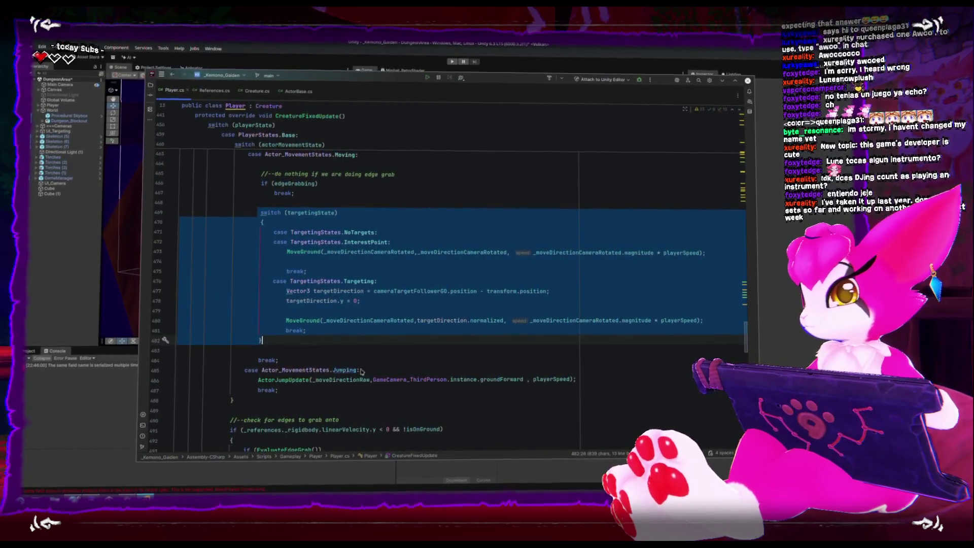
Paste the switch (targetingState) block under case Actor_MovementStates.Jumping and review it.
key("Return")
key("ctrl+v")
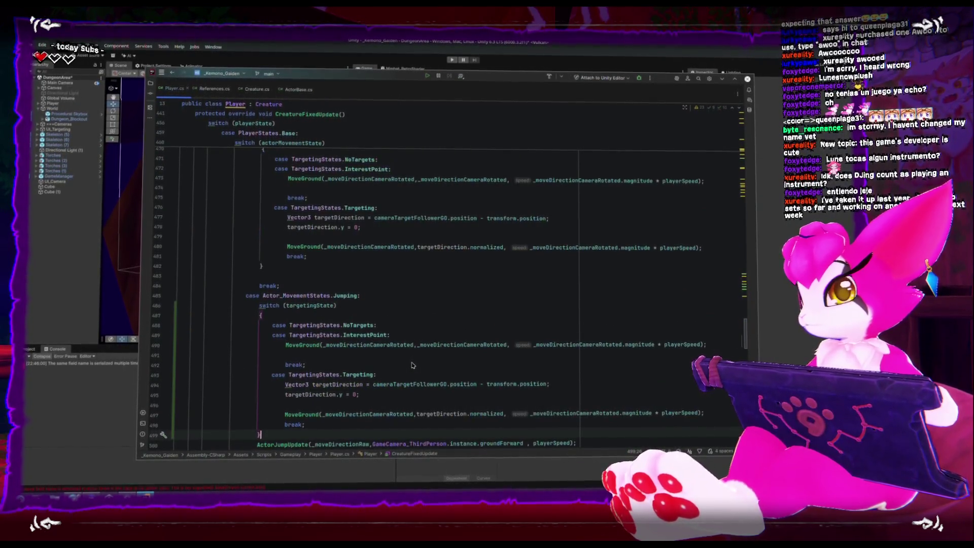
scroll(389, 361, "up", 3)
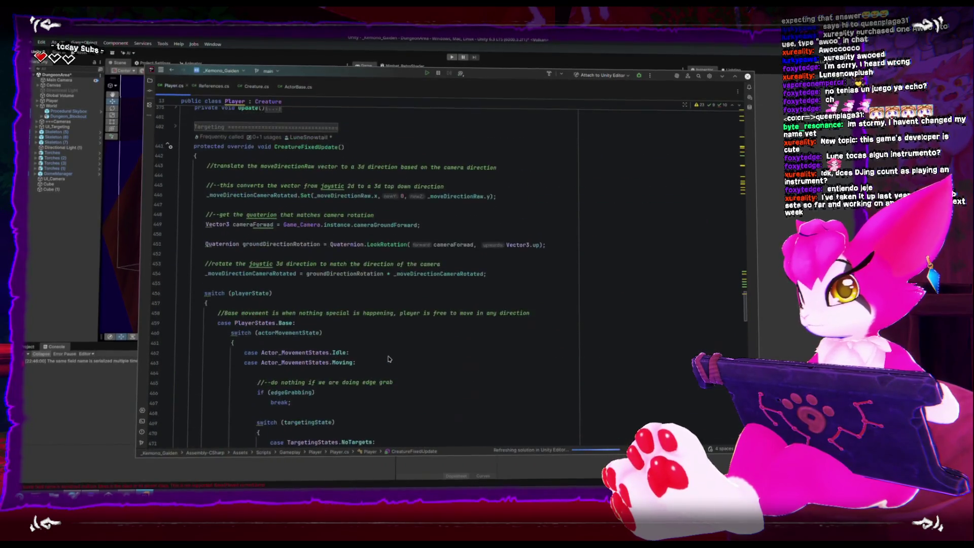
scroll(386, 355, "down", 15)
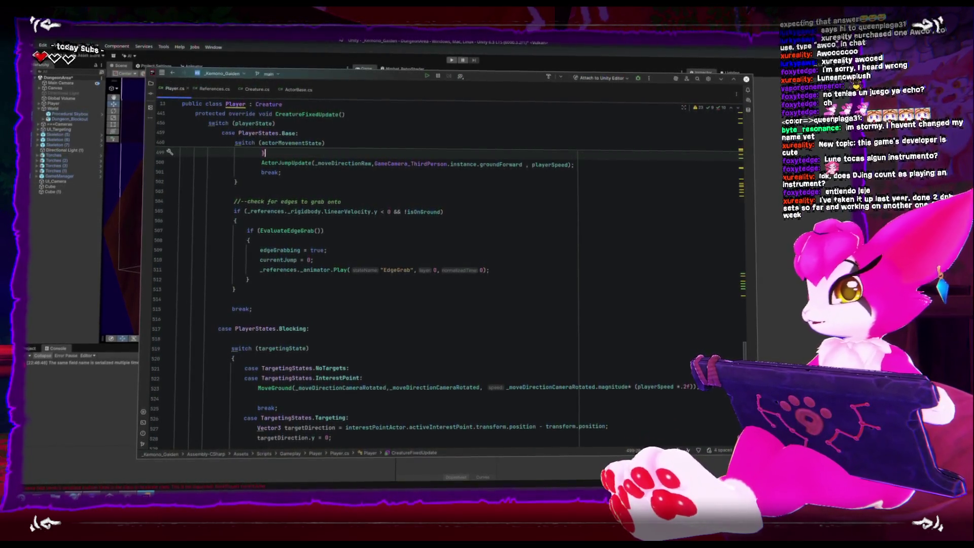
Start Play mode in Unity and test repeated jumps and moves near the doorway.
left_click(442, 61)
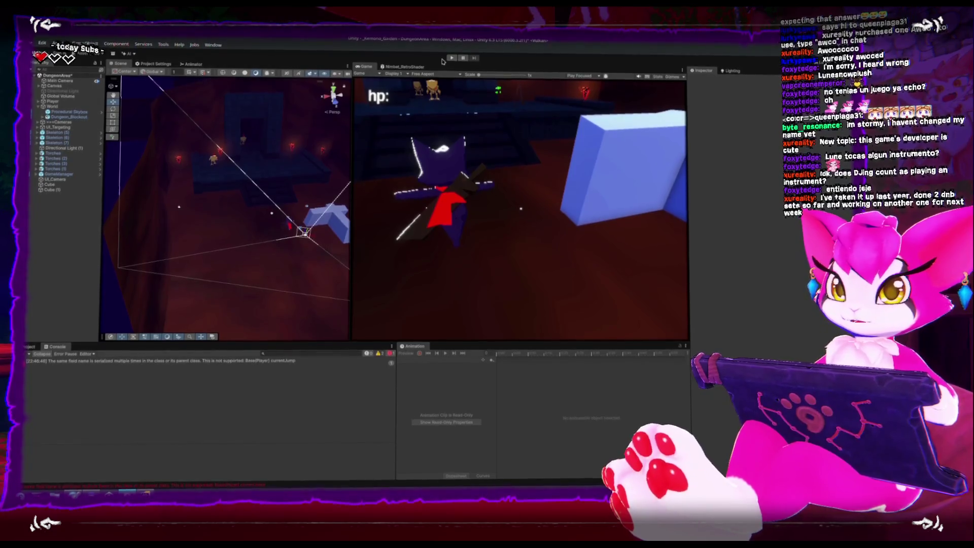
left_click(450, 56)
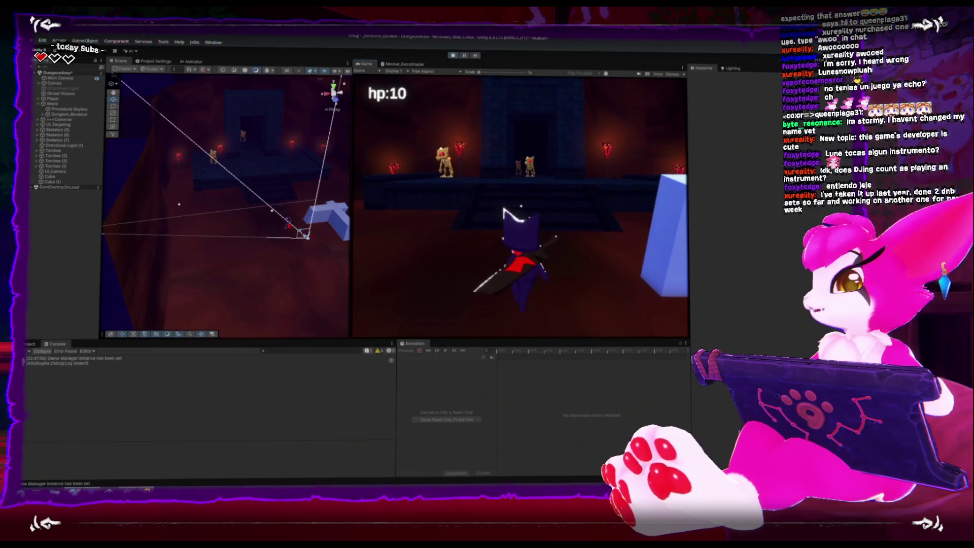
key("space")
key("space")
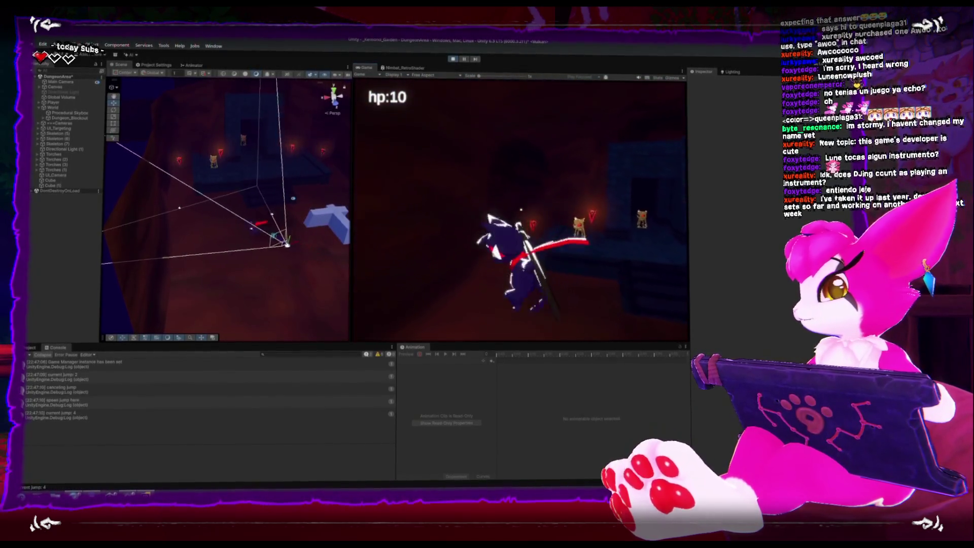
key("space")
key("space")
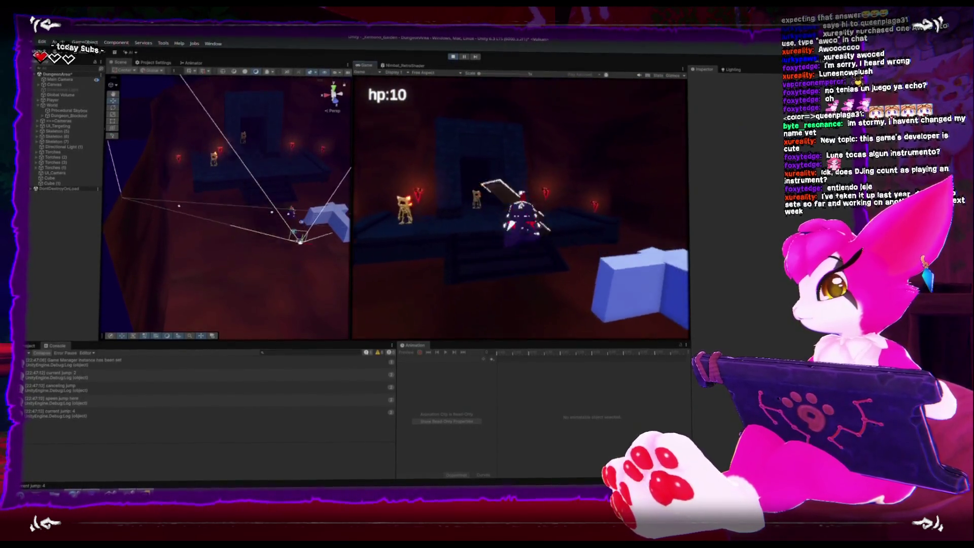
key("space")
key("space")
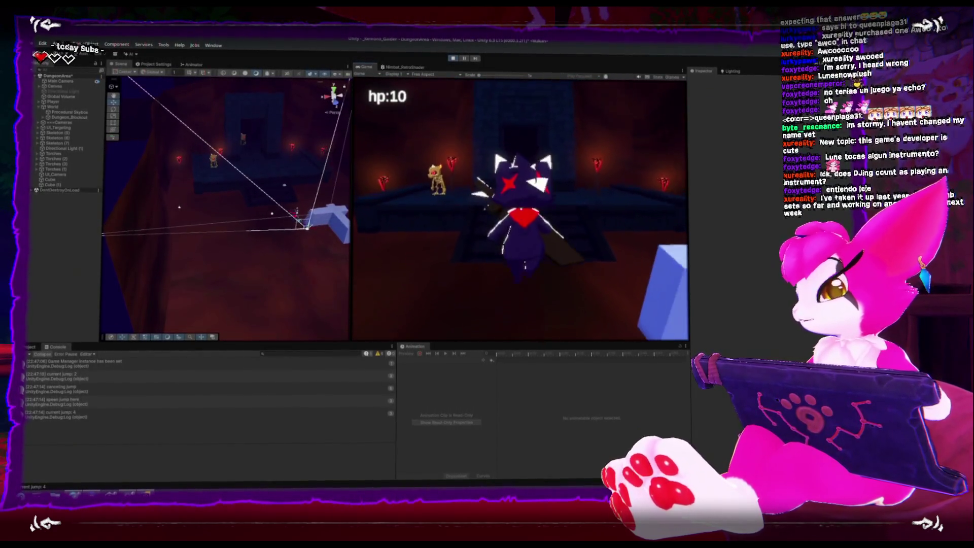
key("w")
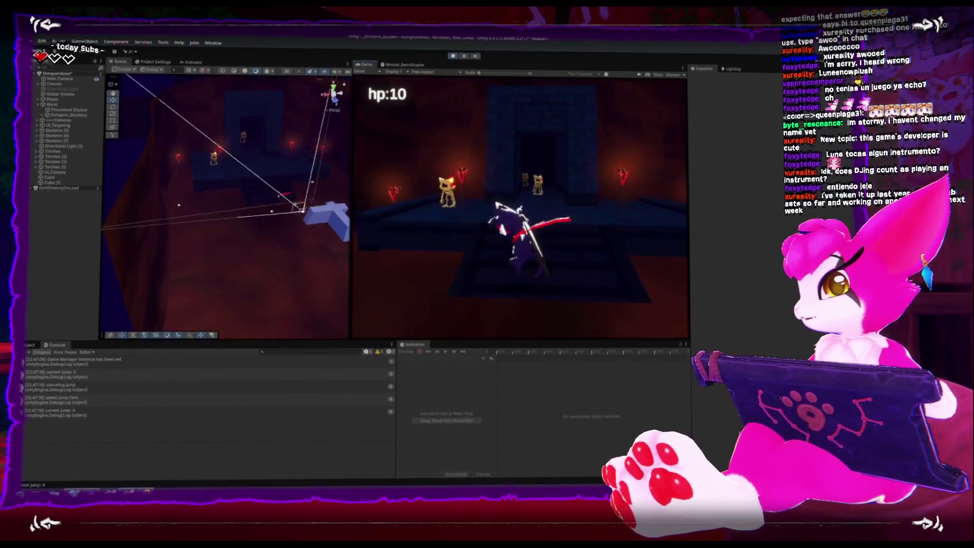
key("w")
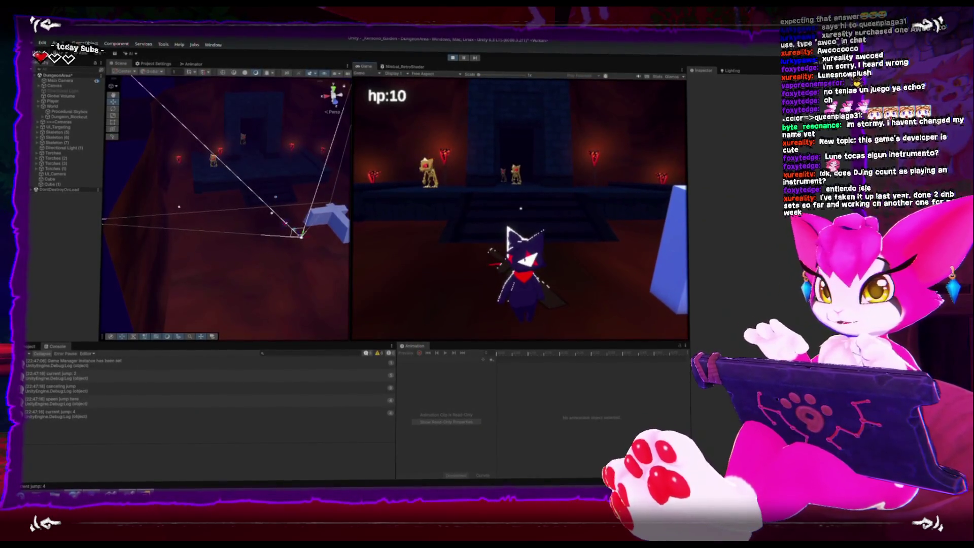
key("space")
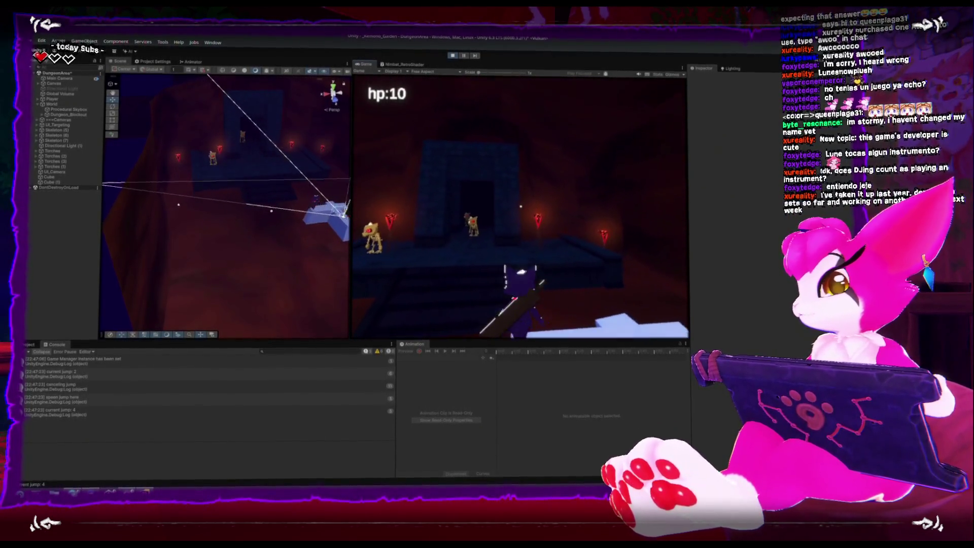
key("space")
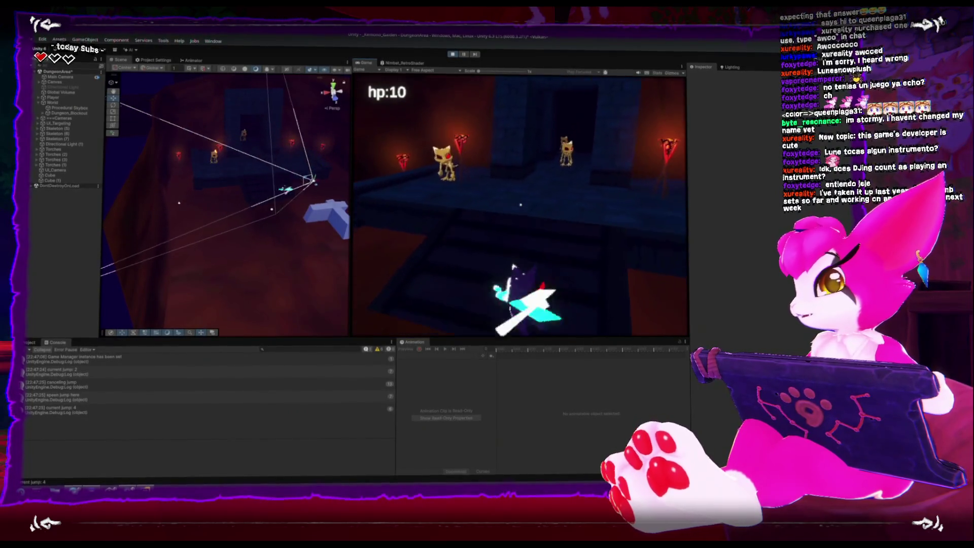
key("space")
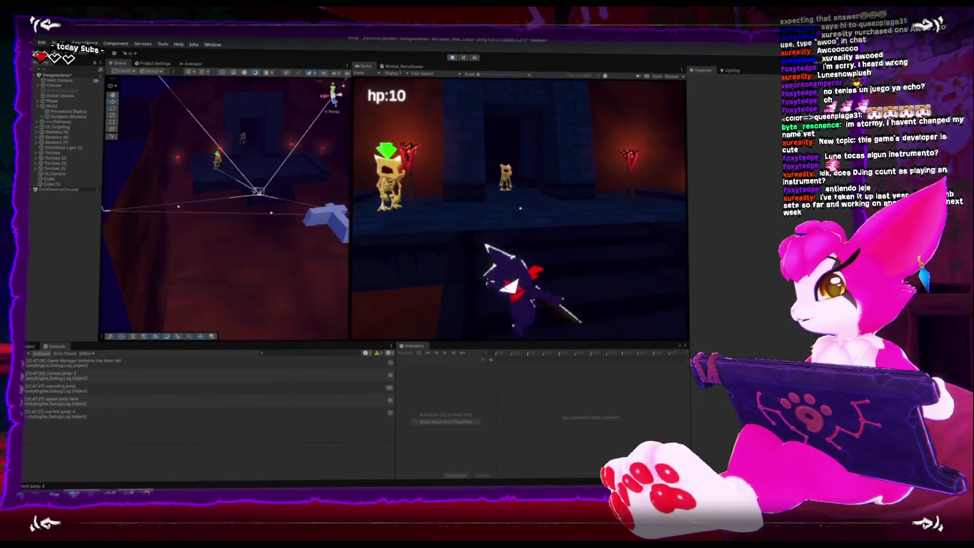
Attack the skeletons with jumping sword swings down the corridor, then pause with Escape.
key("space")
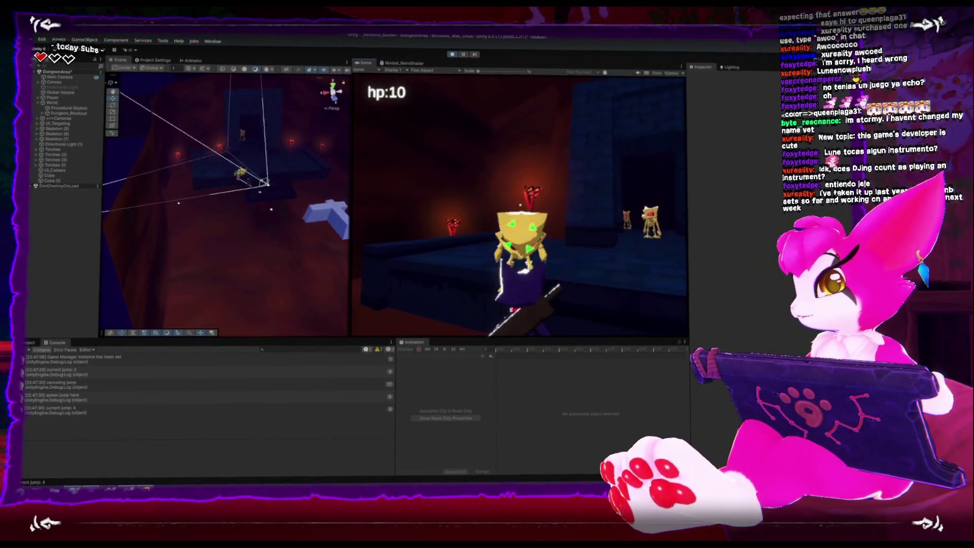
key("space")
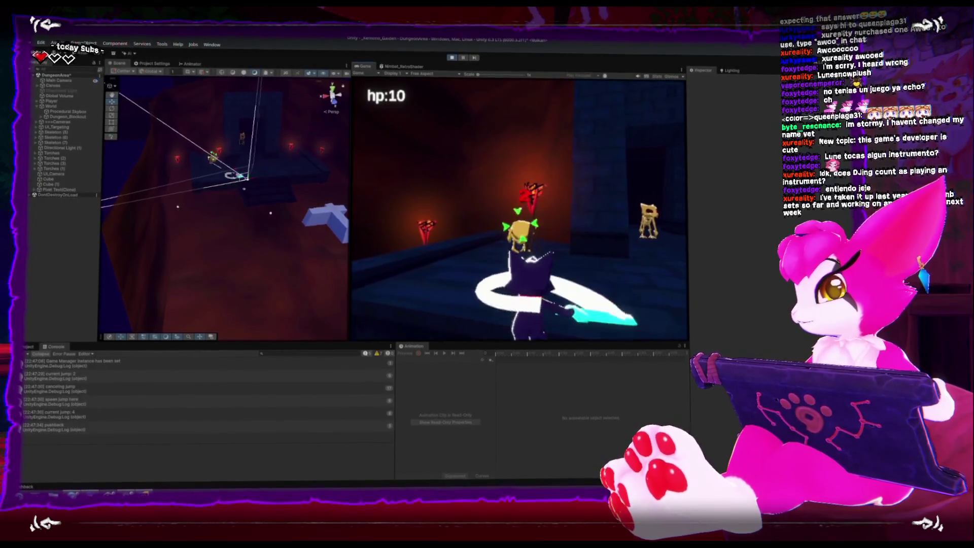
key("w")
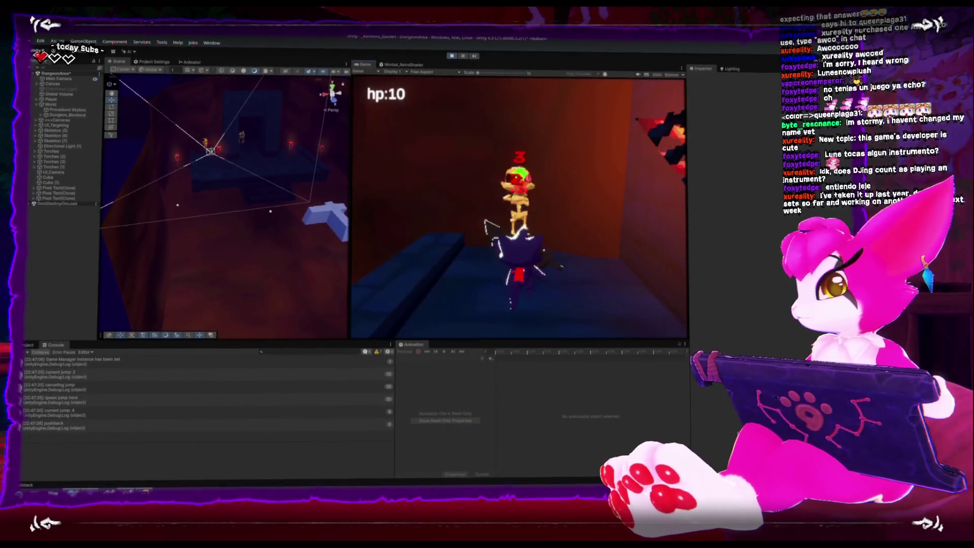
key("a")
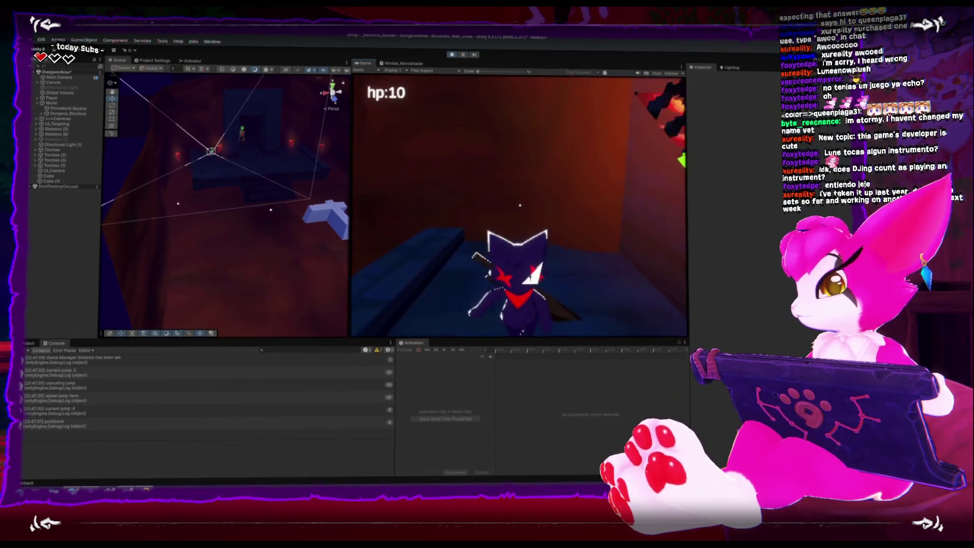
key("space")
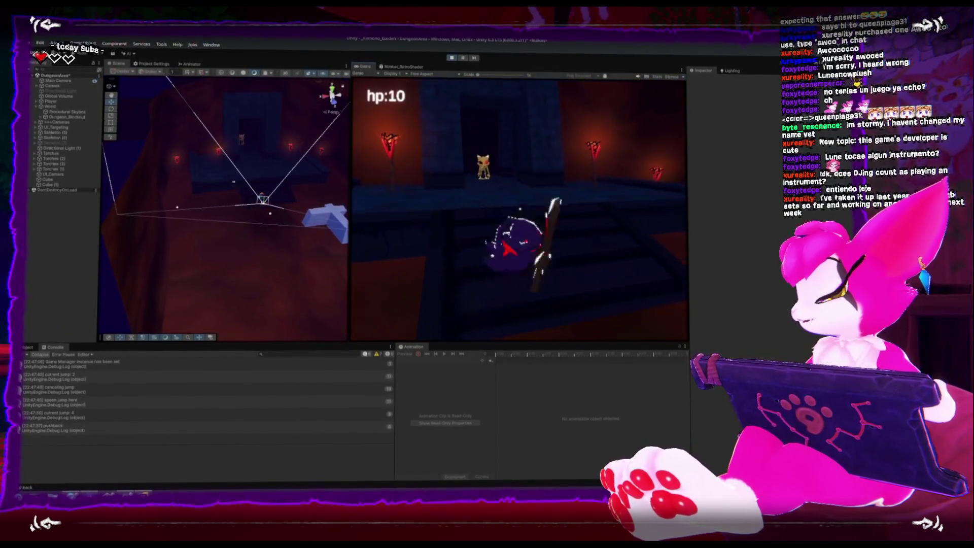
key("w")
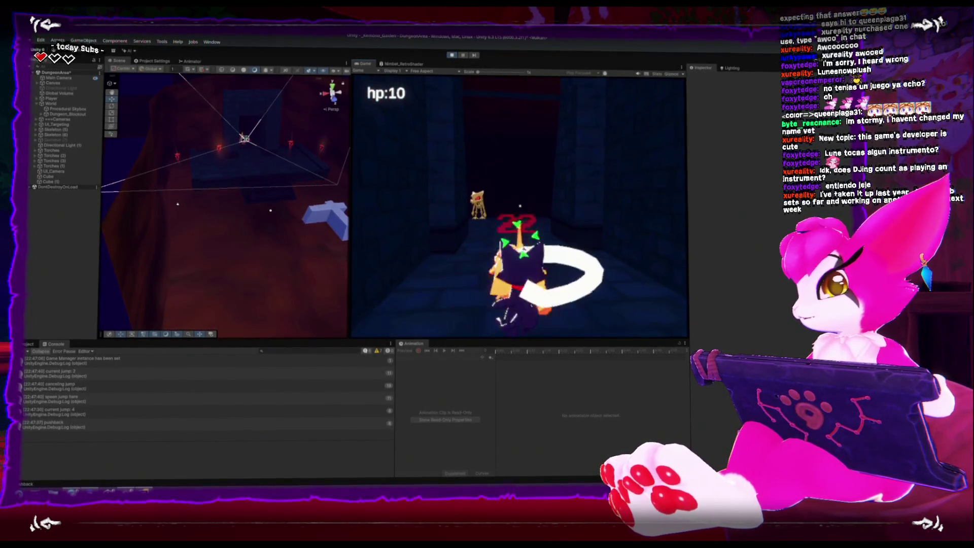
key("w")
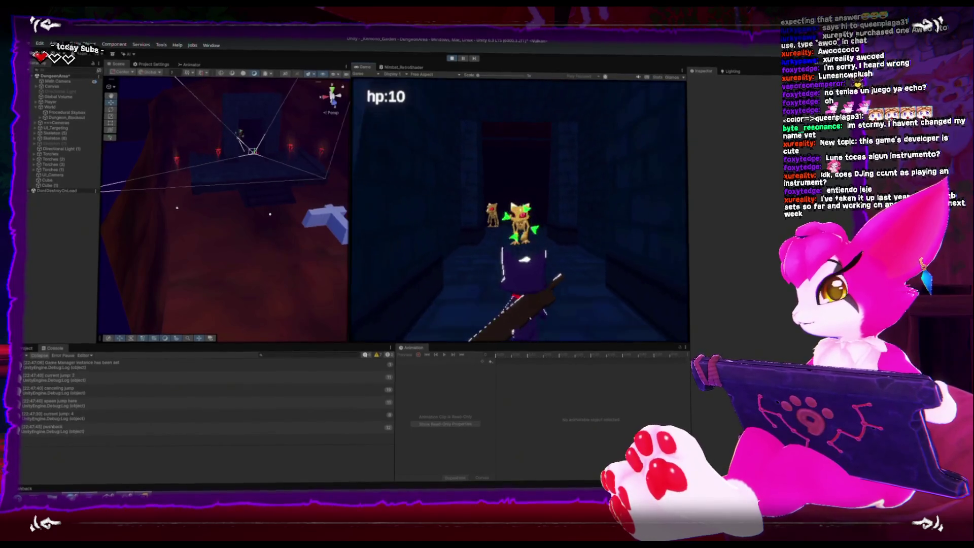
key("Escape")
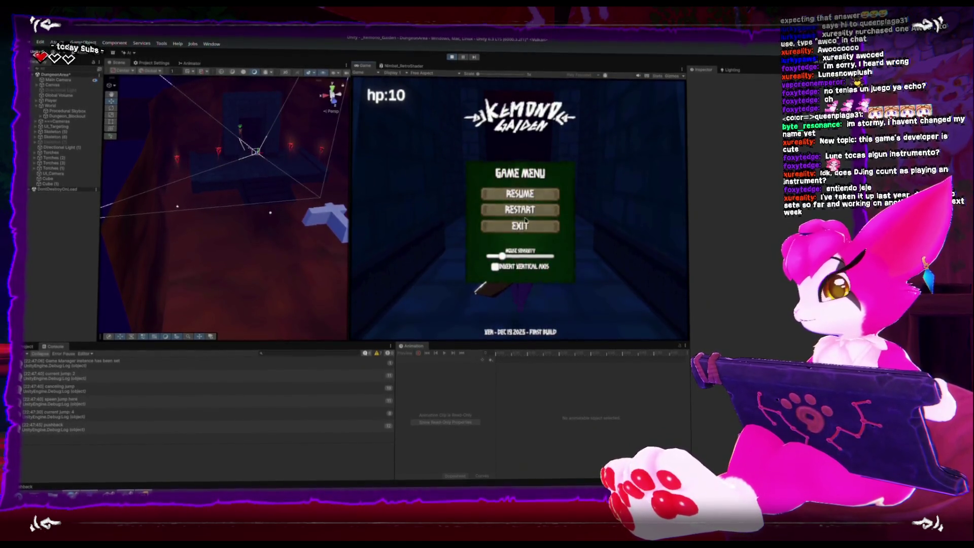
Restart the demo from the pause menu, replay it, then Exit the game.
left_click(523, 211)
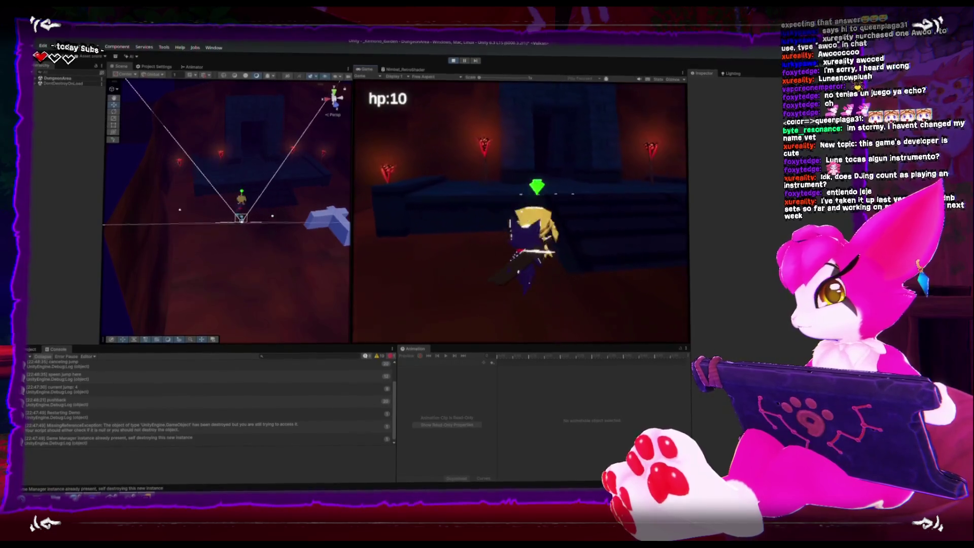
key("Escape")
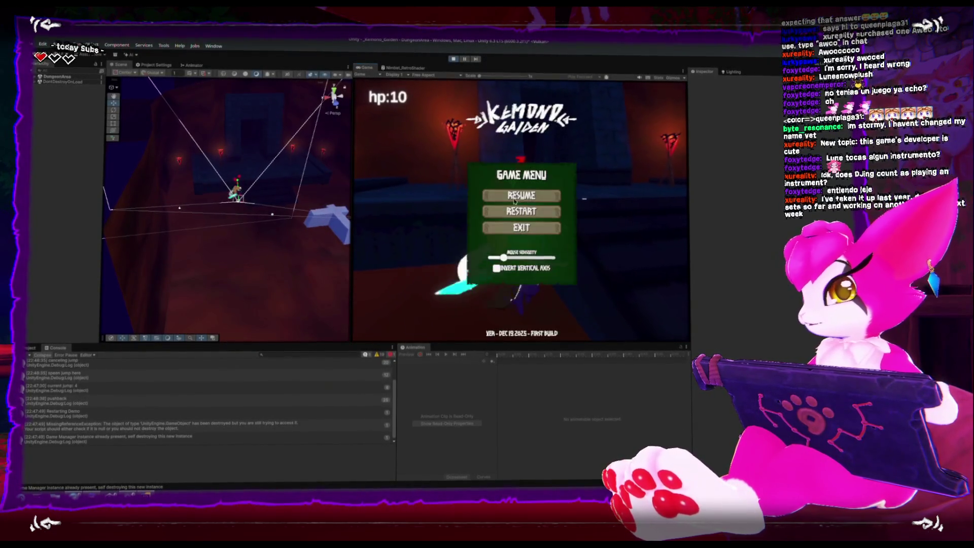
left_click(520, 228)
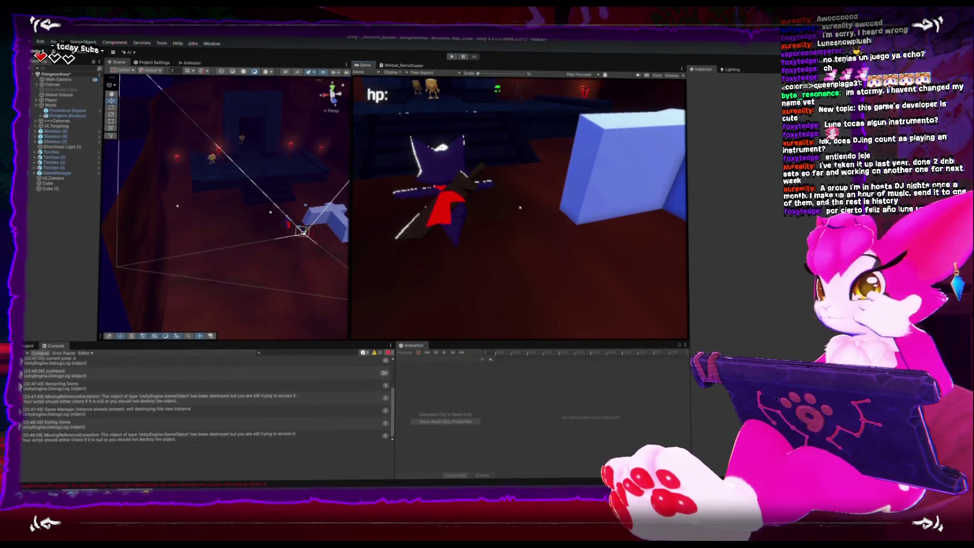
Review the Jumping case's targeting-state switch in Player.cs, then return to Unity.
key("alt+Tab")
scroll(292, 342, "up", 10)
scroll(292, 341, "up", 5)
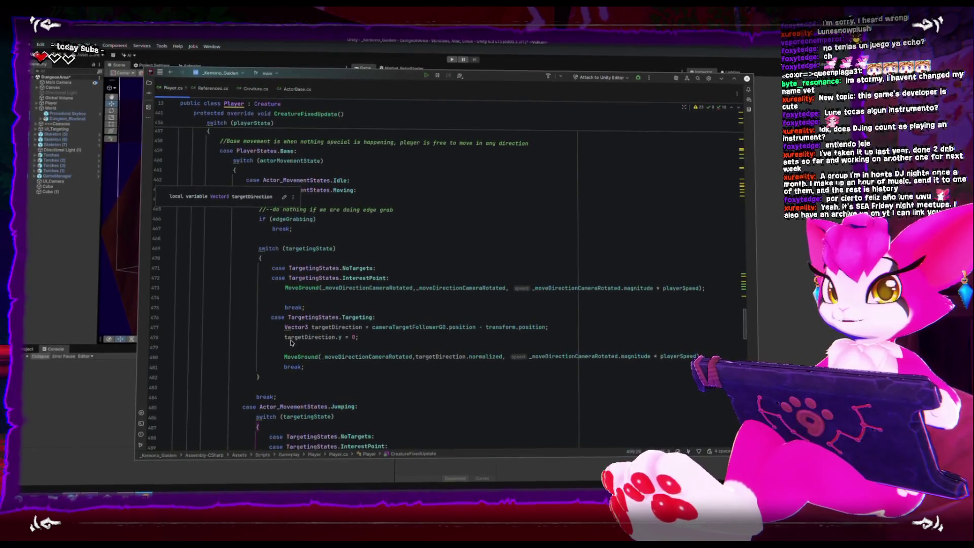
scroll(293, 342, "down", 1)
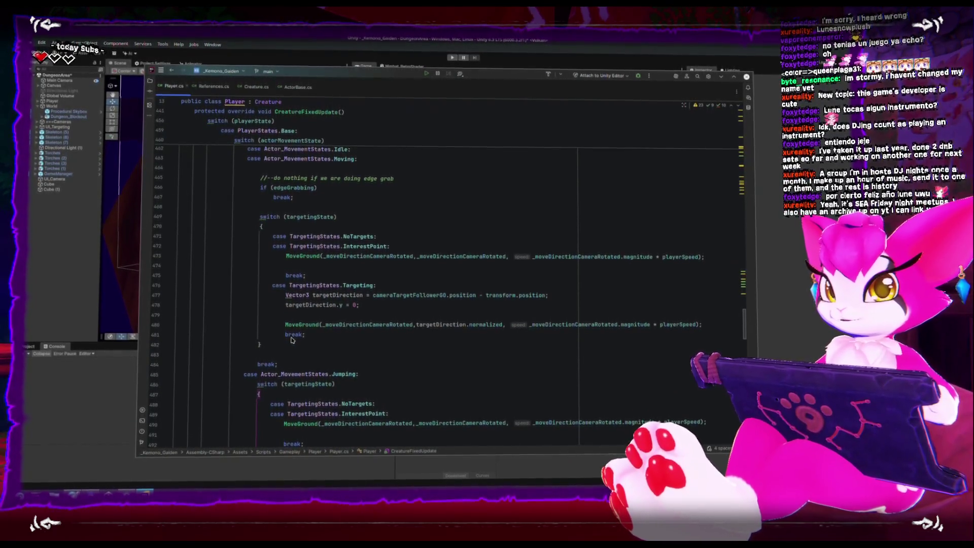
scroll(293, 339, "down", 4)
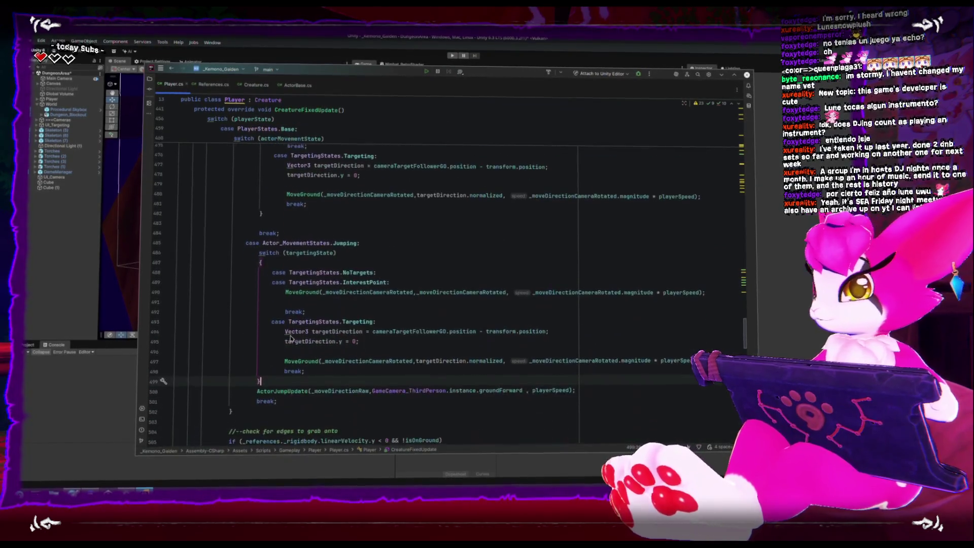
scroll(290, 339, "down", 2)
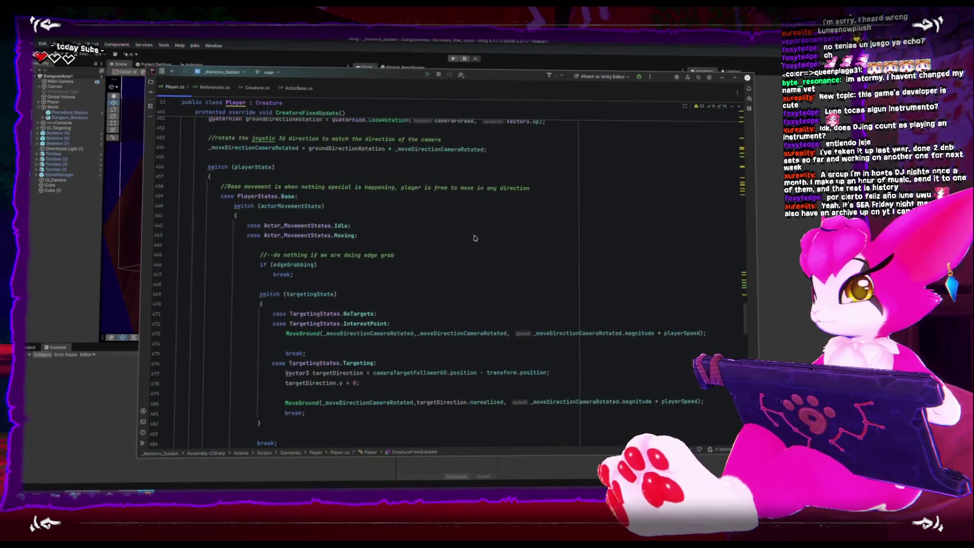
scroll(486, 234, "down", 2)
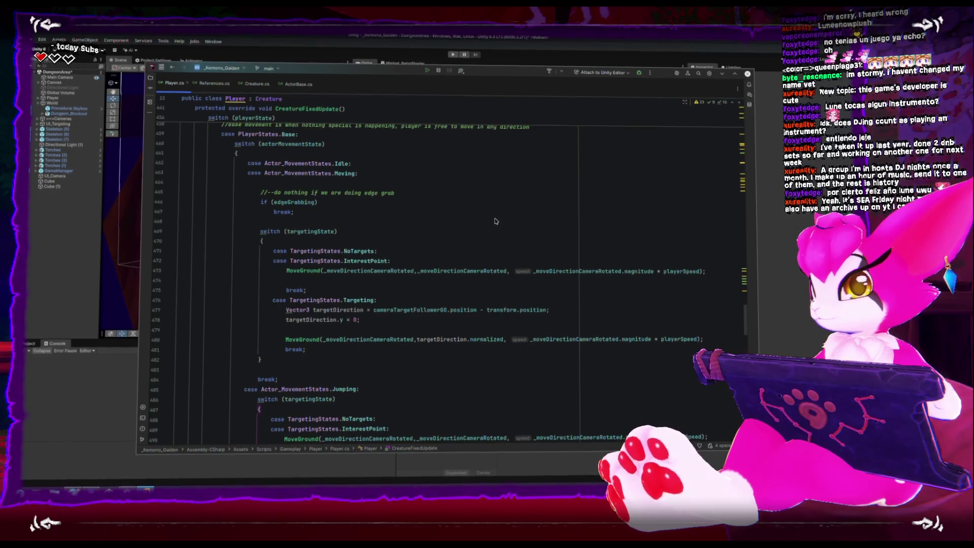
scroll(497, 223, "down", 4)
scroll(462, 229, "down", 5)
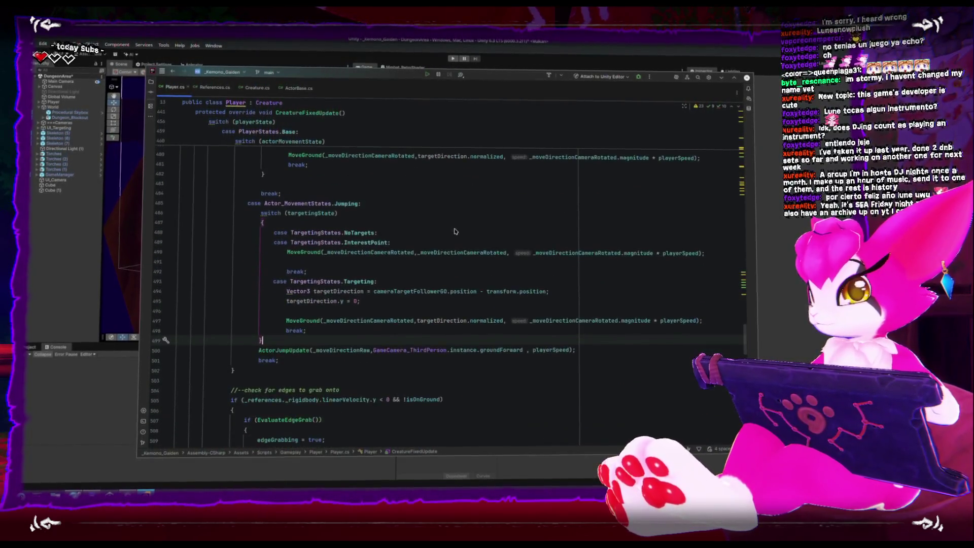
scroll(459, 228, "up", 2)
key("alt+Tab")
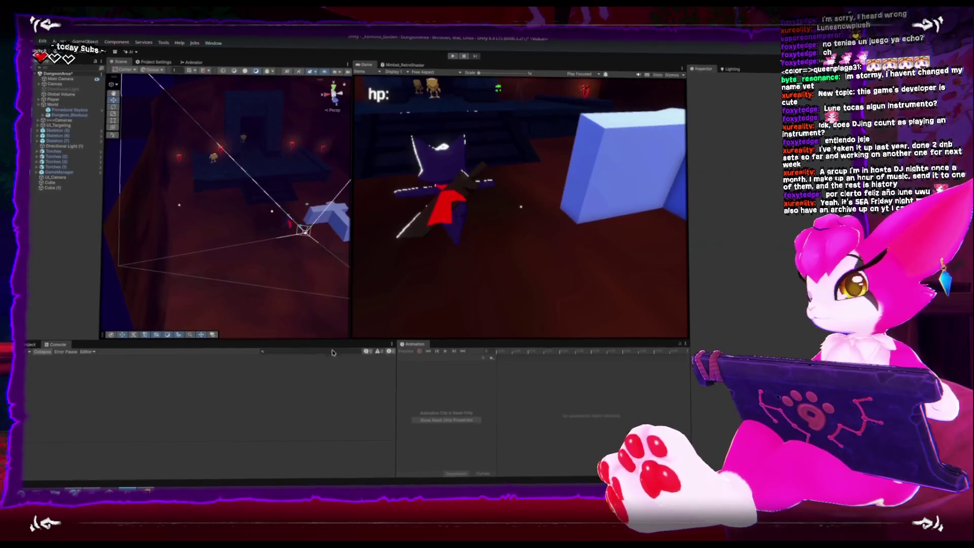
Glance at the itch.io topic, then bring up the Kemono-Gaiden HacknPlan January board.
key("alt+Tab")
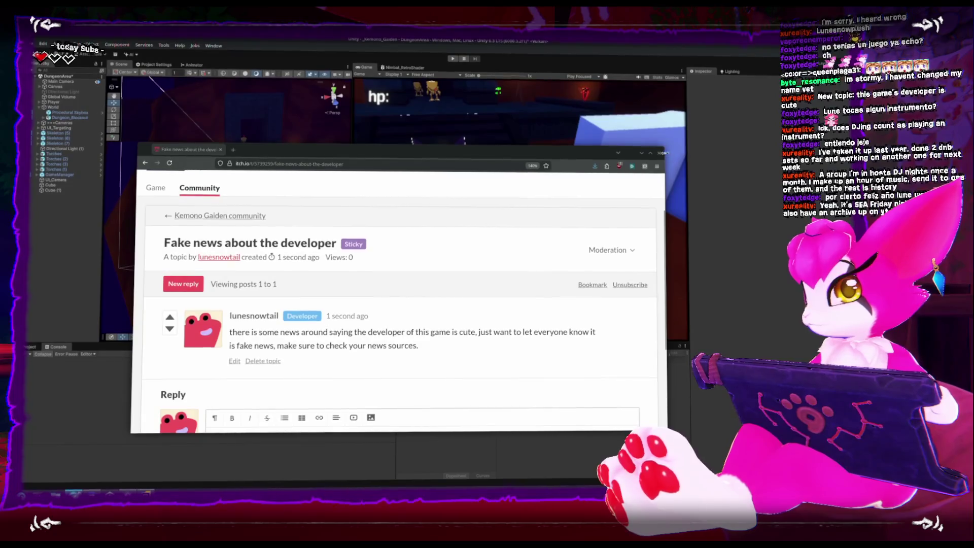
key("alt+Tab")
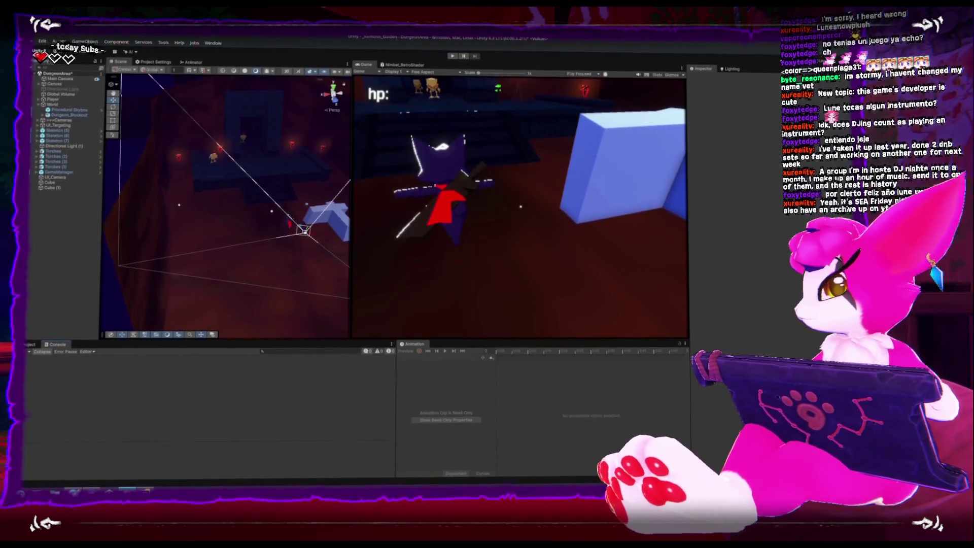
key("alt+Tab")
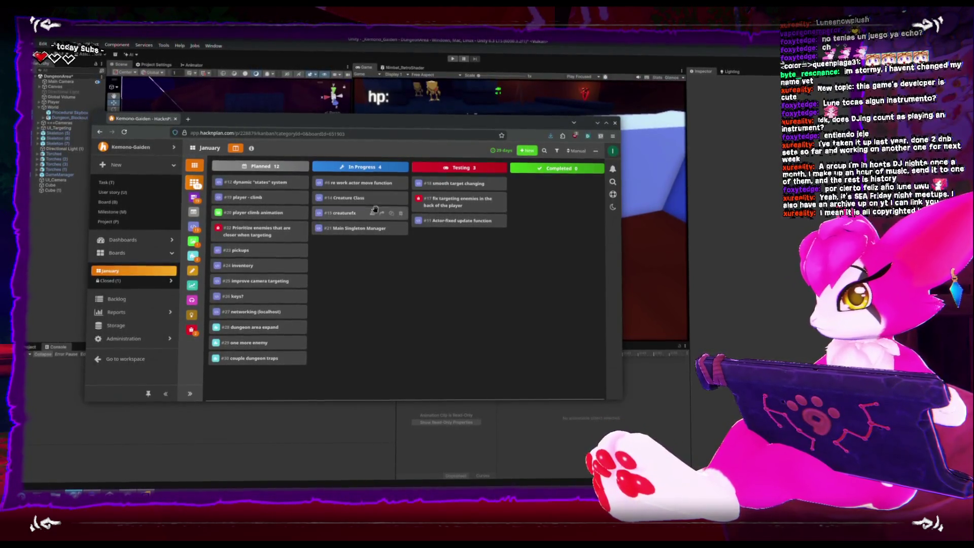
Create a new Programming task titled 'split ground movement and vertical velocity'.
left_click(528, 151)
left_click(529, 158)
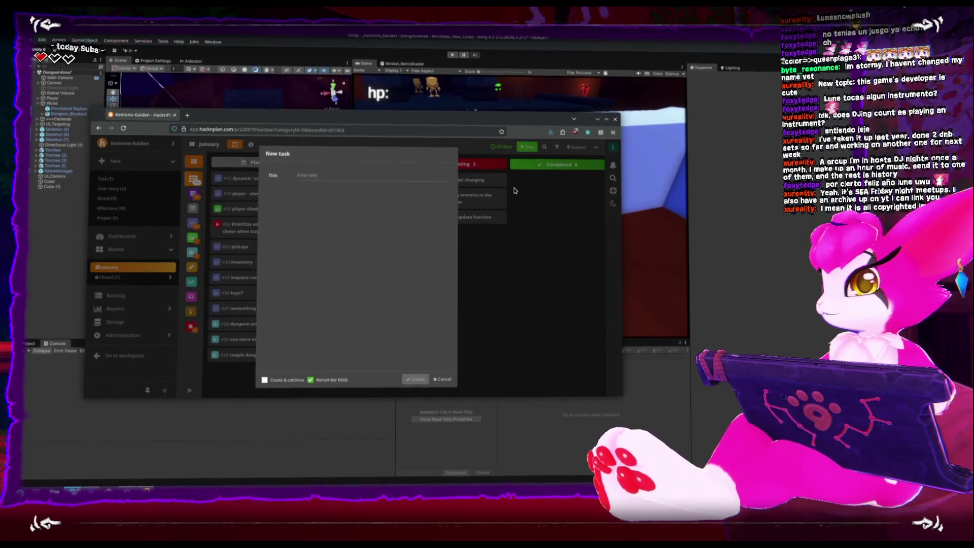
left_click(312, 172)
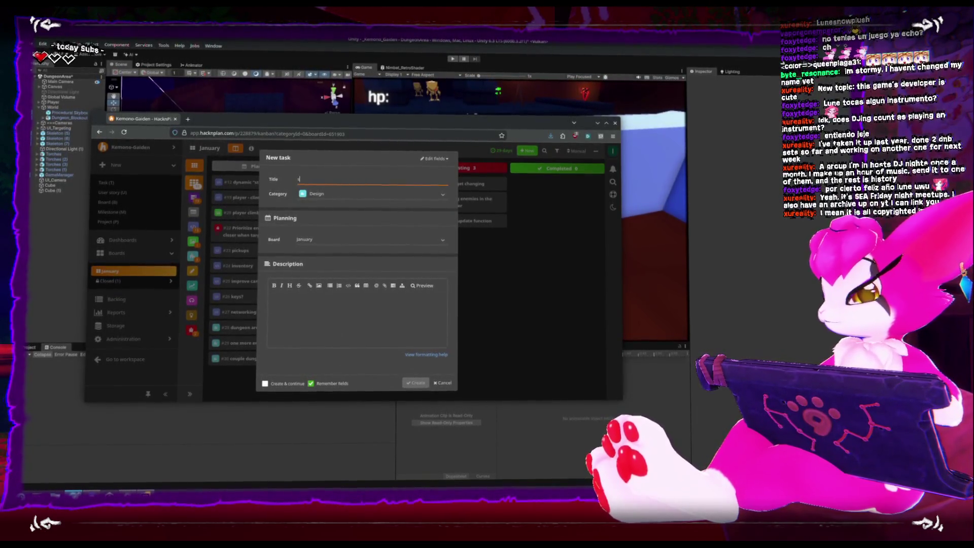
type("plit ground mov")
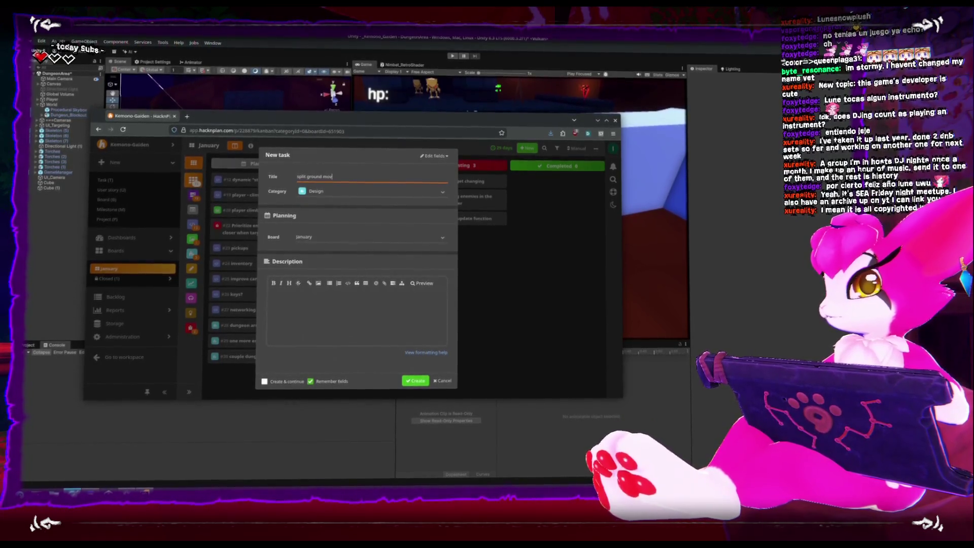
type("ement and vertical veloc")
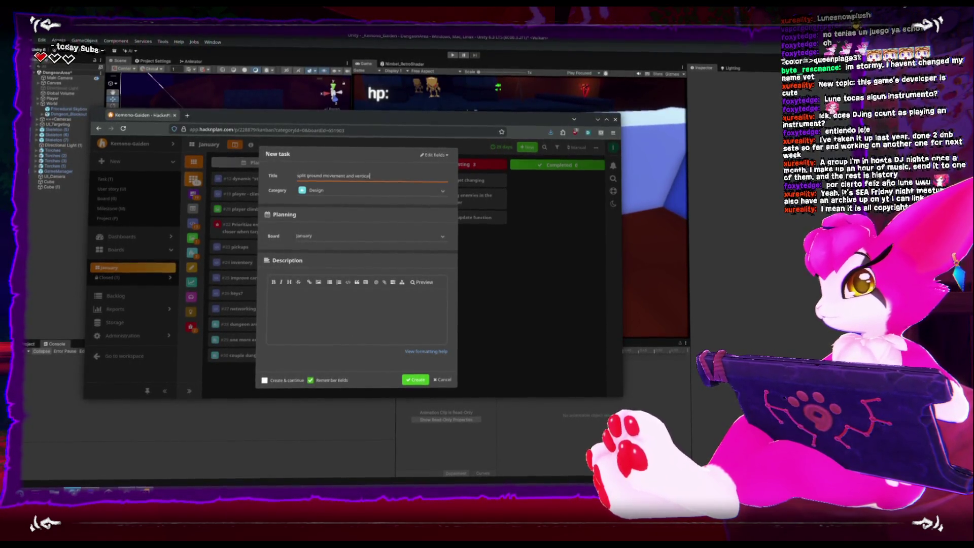
type("ity")
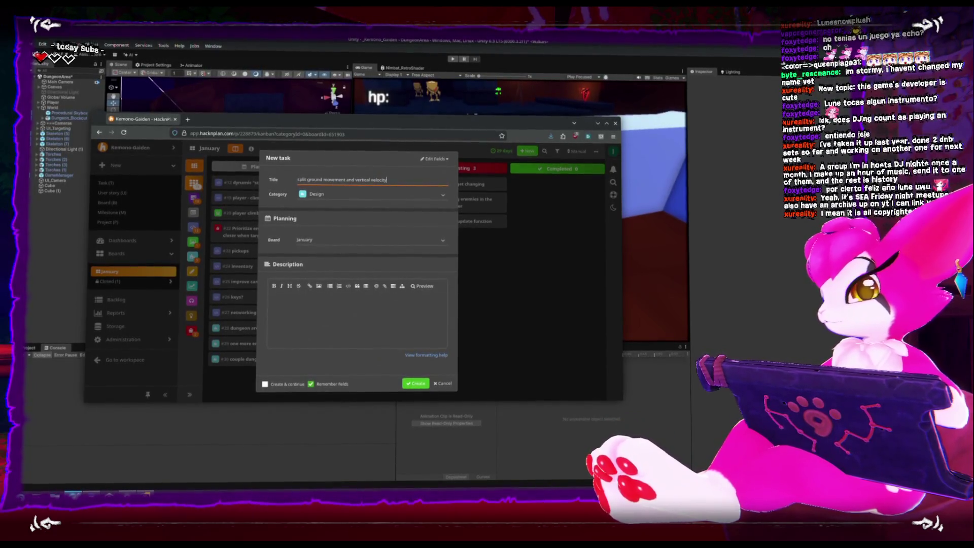
left_click(371, 194)
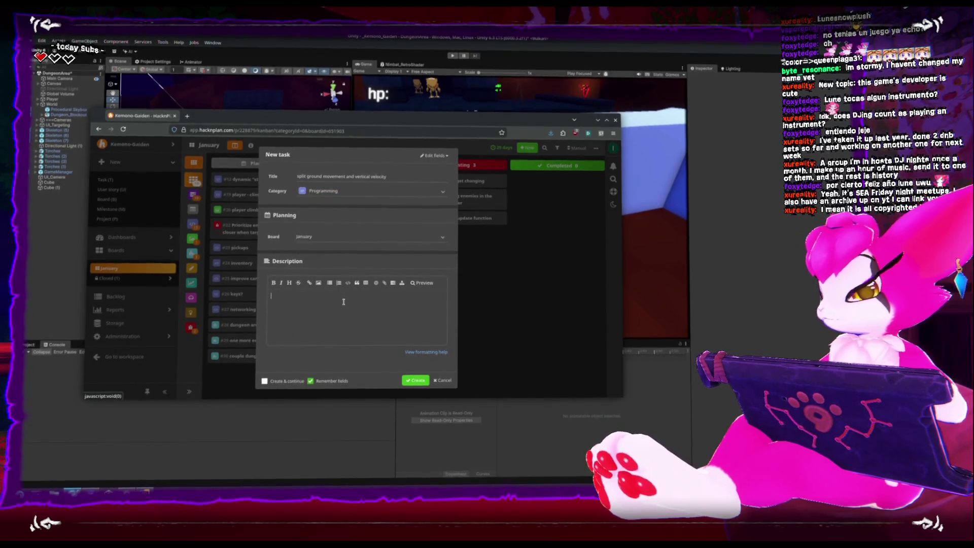
Describe that ground move shouldn't conflict with jump, then move card #31 to Testing.
type("calling ground move ")
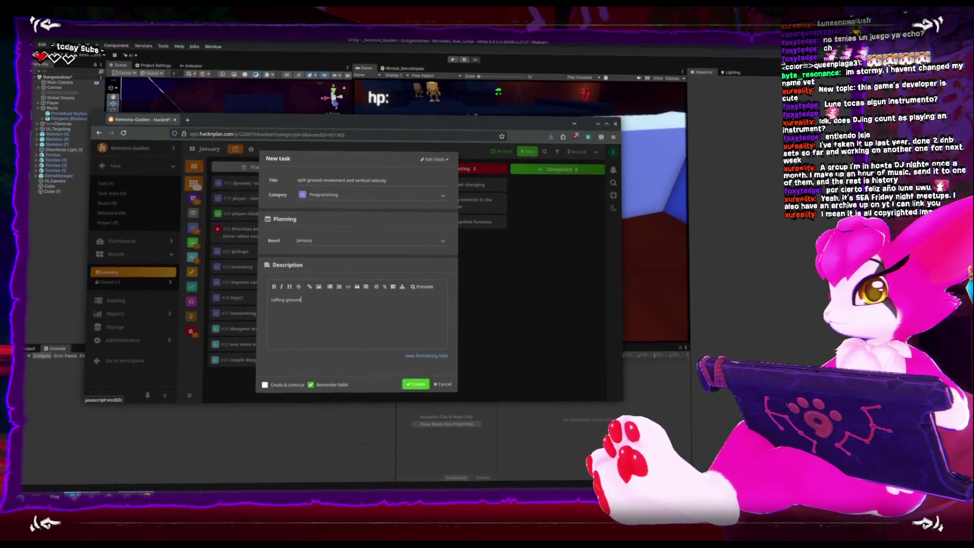
type("should not inter")
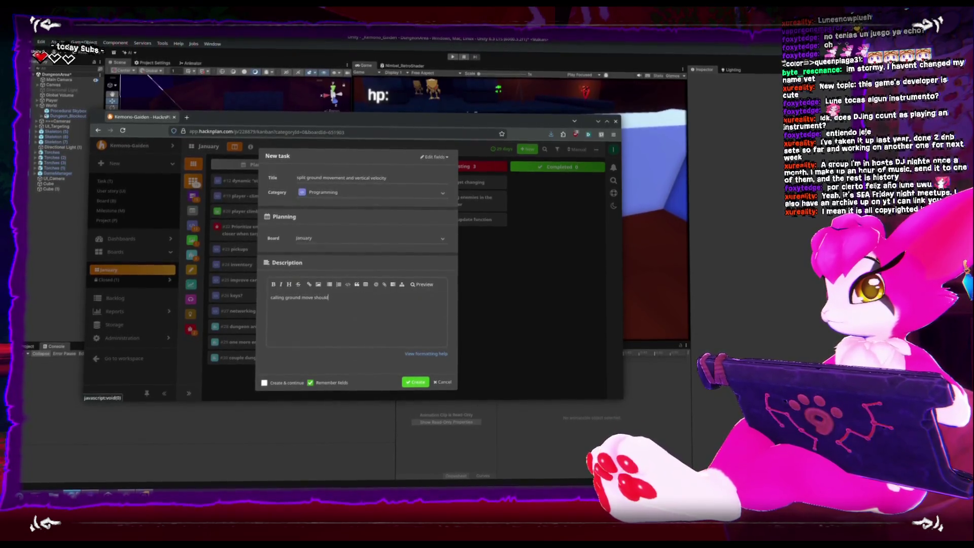
key("BackSpace")
key("BackSpace")
key("BackSpace")
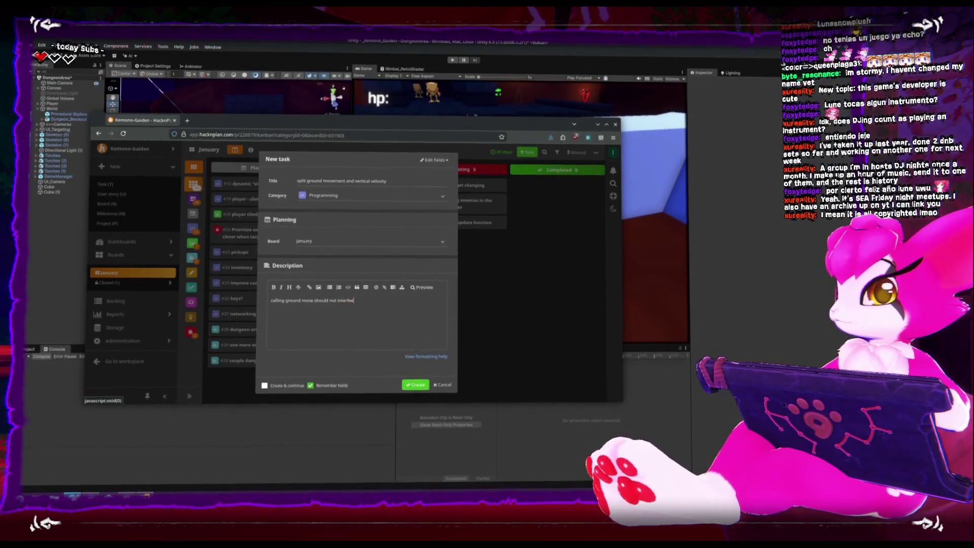
type("con")
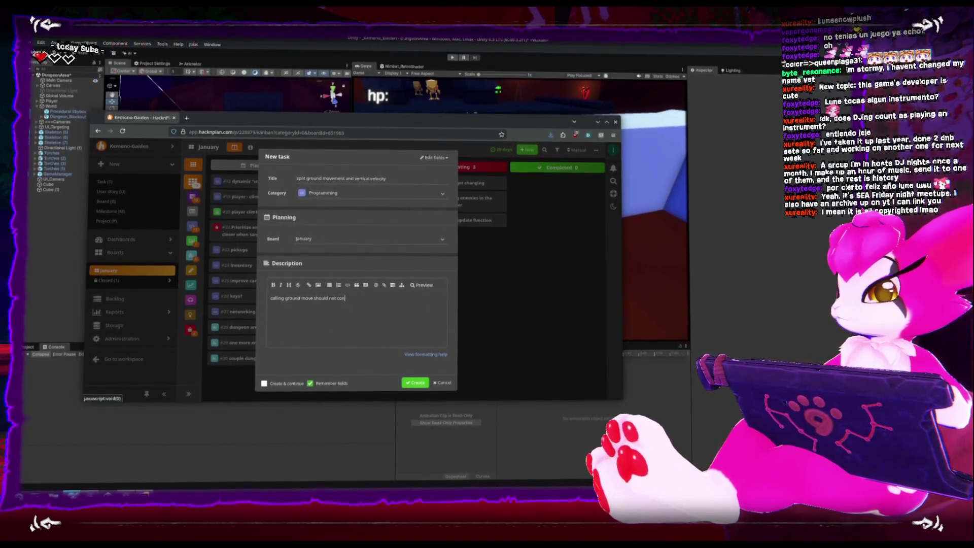
type("flict with jump, and jum")
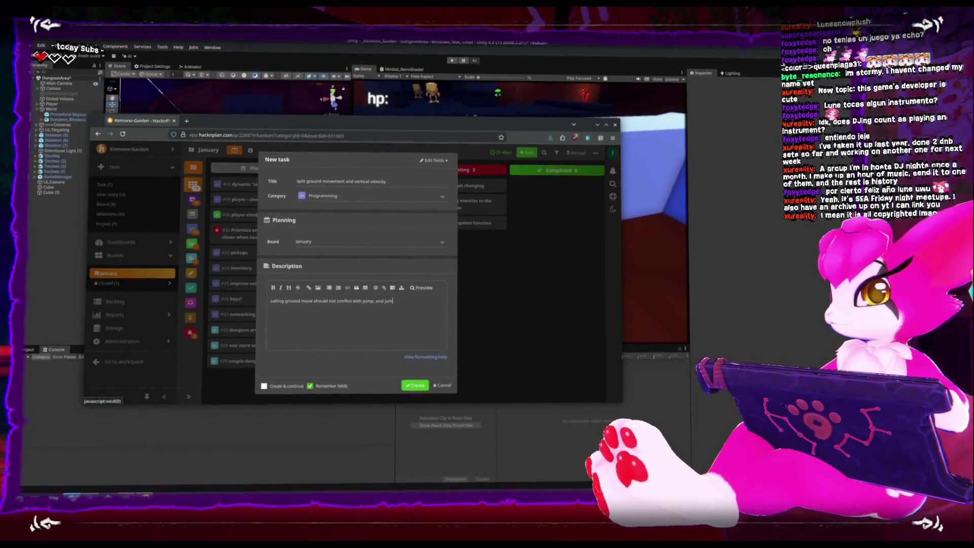
type("p should not require")
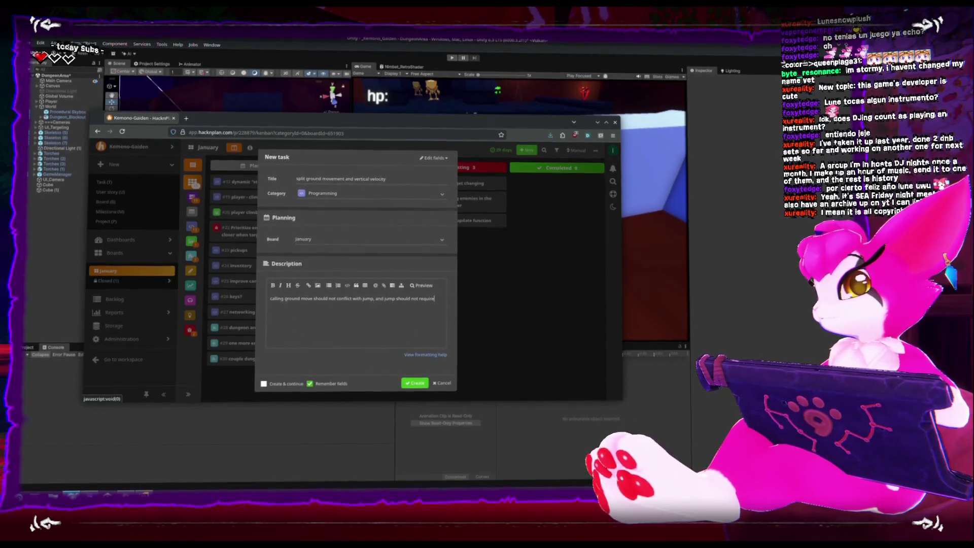
type(" joyst")
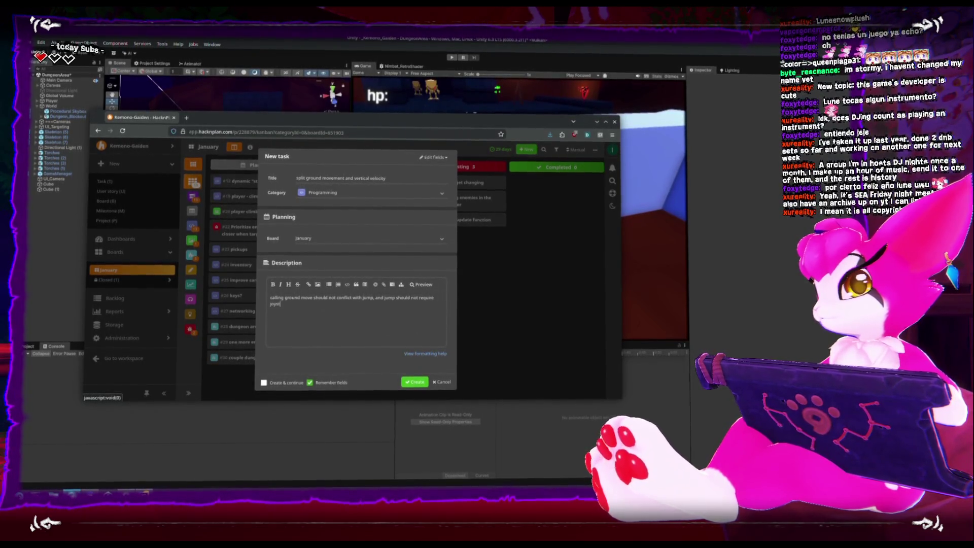
type("ick direct")
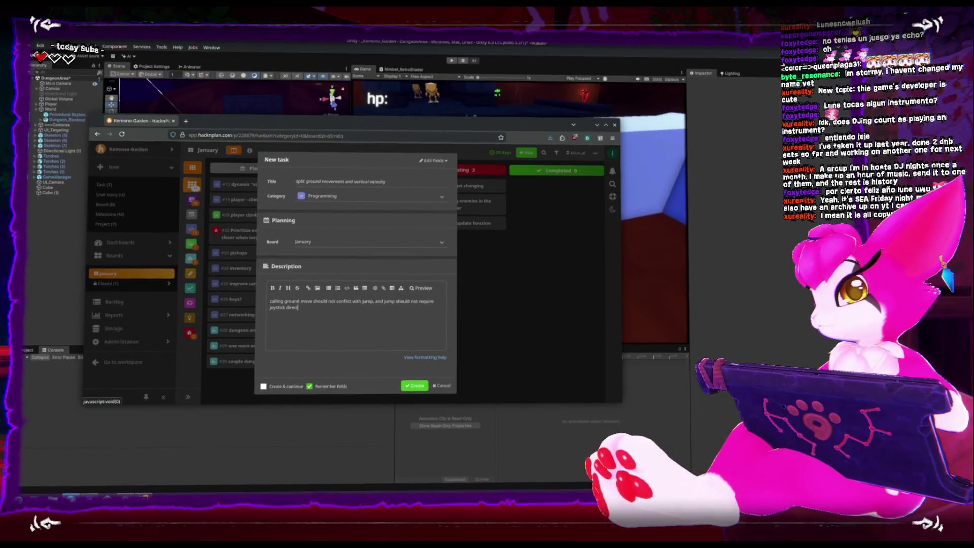
type("ions to move")
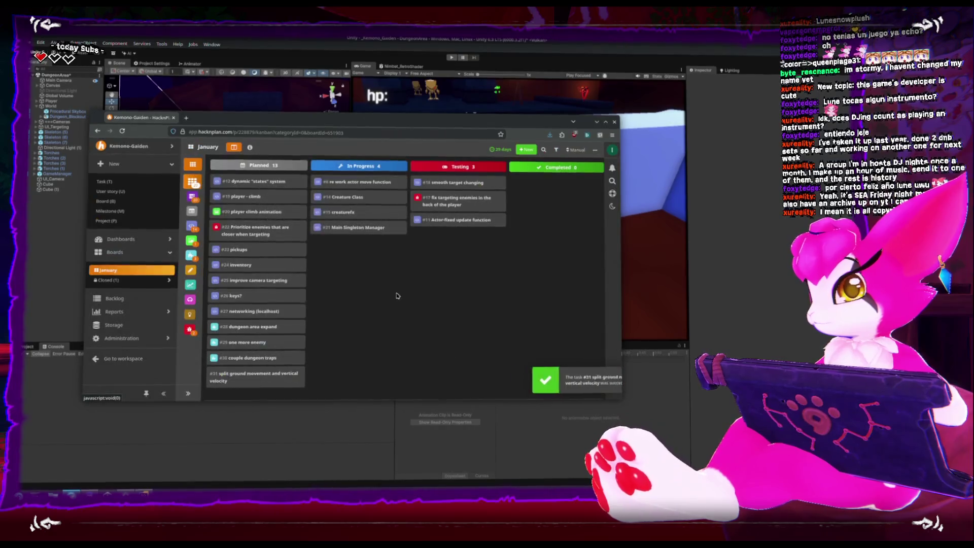
left_click_drag(360, 291, 461, 184)
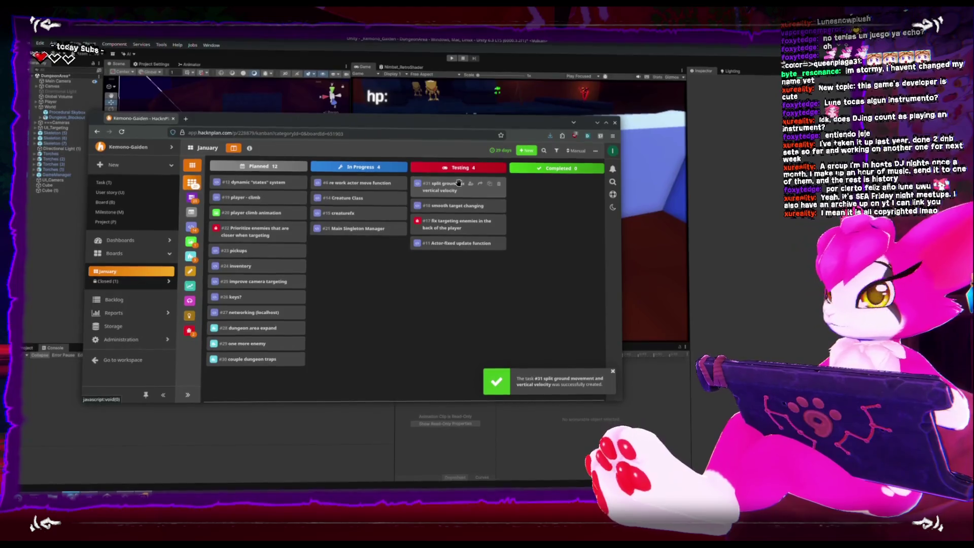
left_click(526, 149)
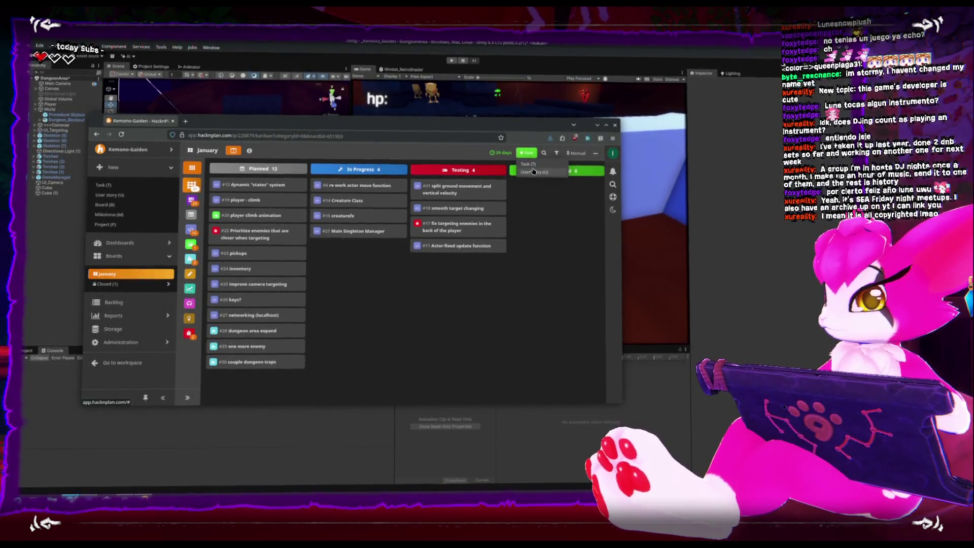
Create Bug task #32 'pushback while on the air adds massive velocity' and drag it into In Progress.
left_click(533, 164)
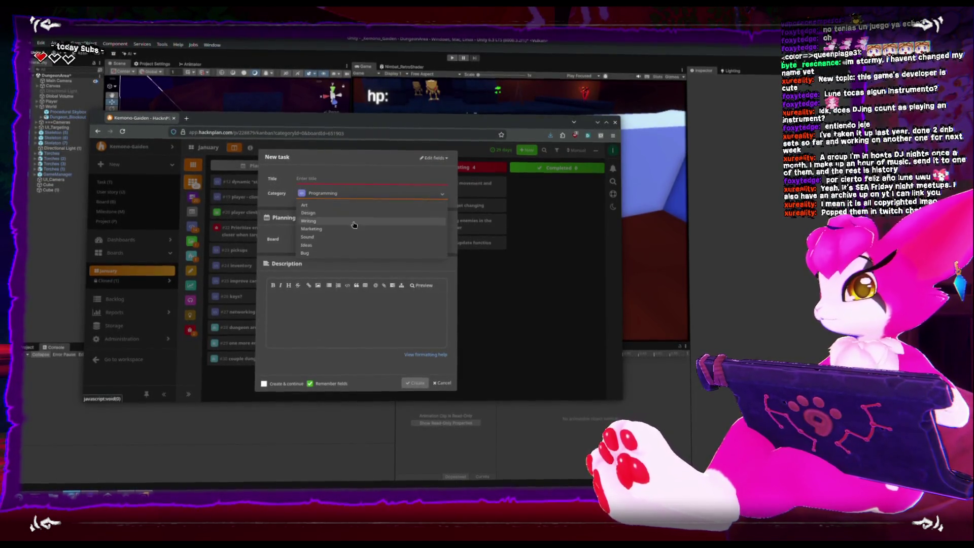
left_click(354, 253)
left_click(354, 178)
type("pushback while")
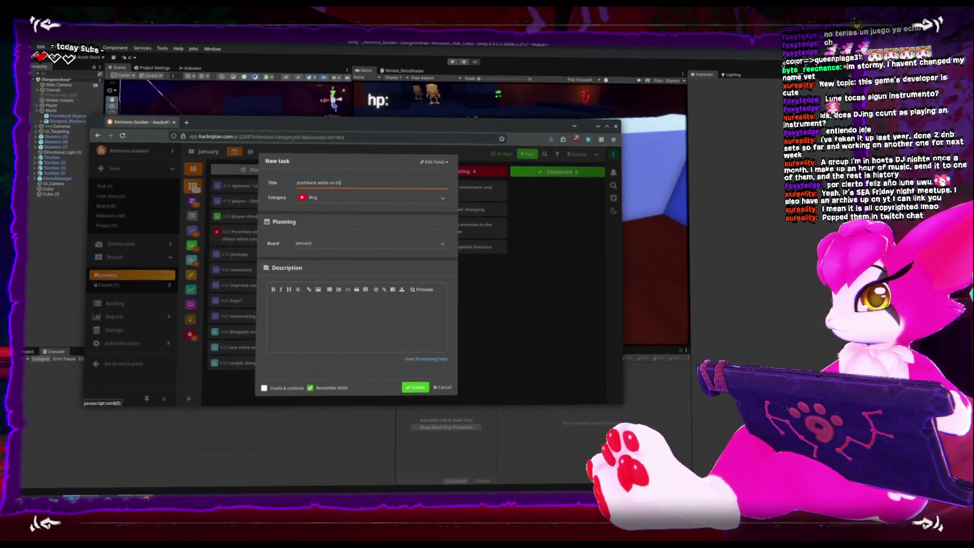
type("n the")
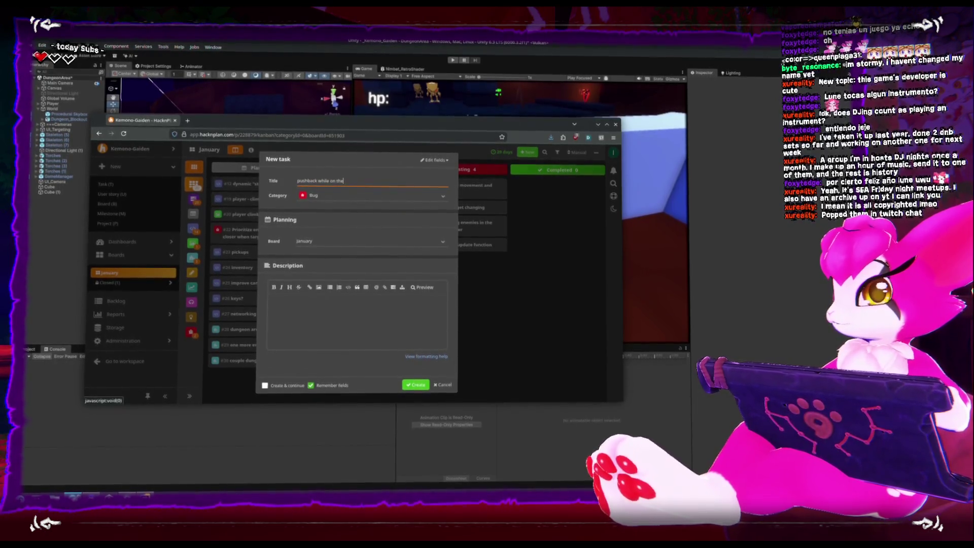
type(" air add")
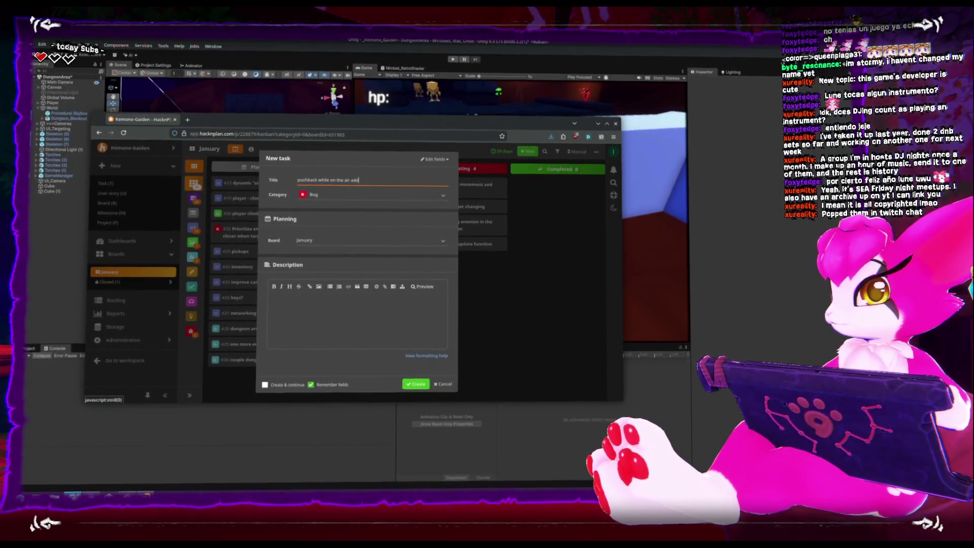
type("s massive velocity")
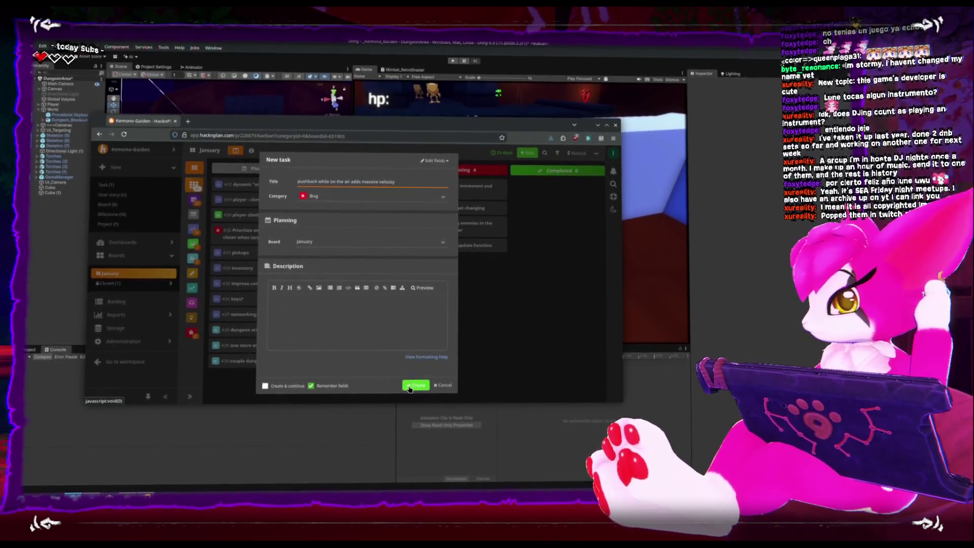
left_click(416, 387)
mouse_move(356, 189)
left_mouse_down()
mouse_move(397, 157)
mouse_move(363, 188)
left_mouse_up()
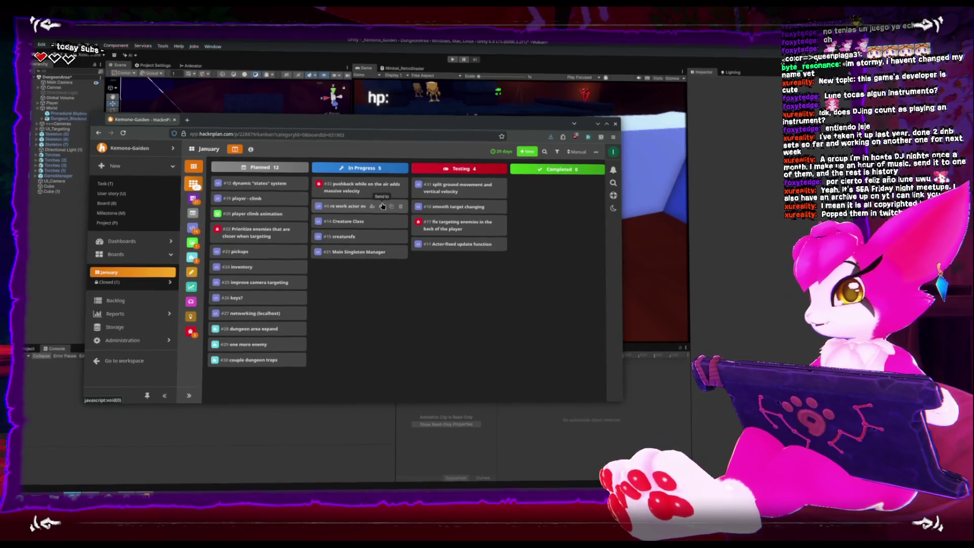
Return to Rider and place the caret on the MoveGround call in UpdatePushback, line 98 of Creature.cs.
left_click(119, 406)
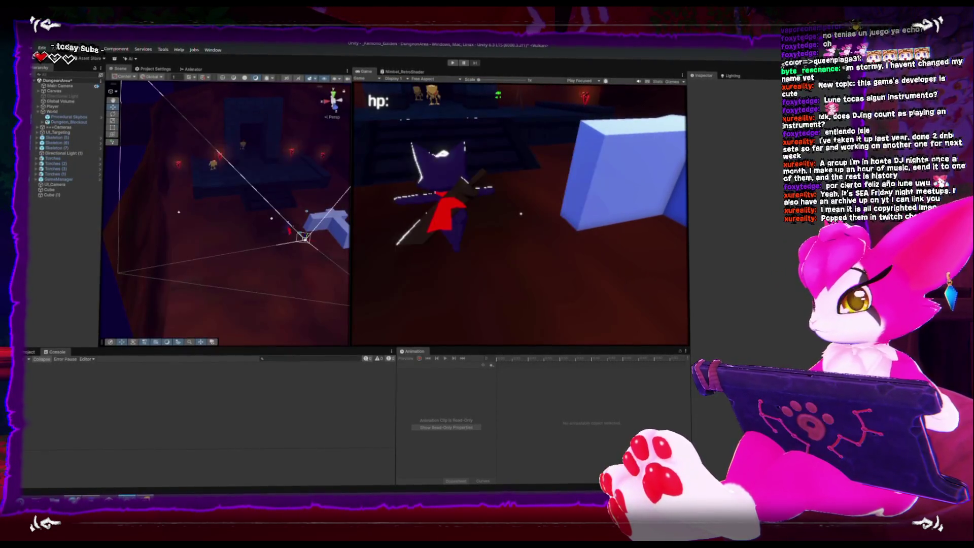
key("alt+Tab")
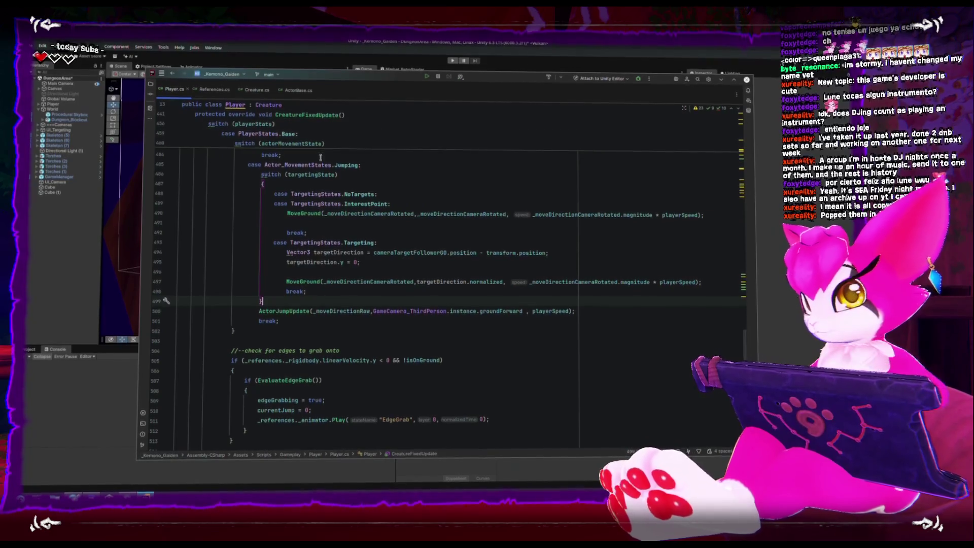
key("ctrl+alt+Left")
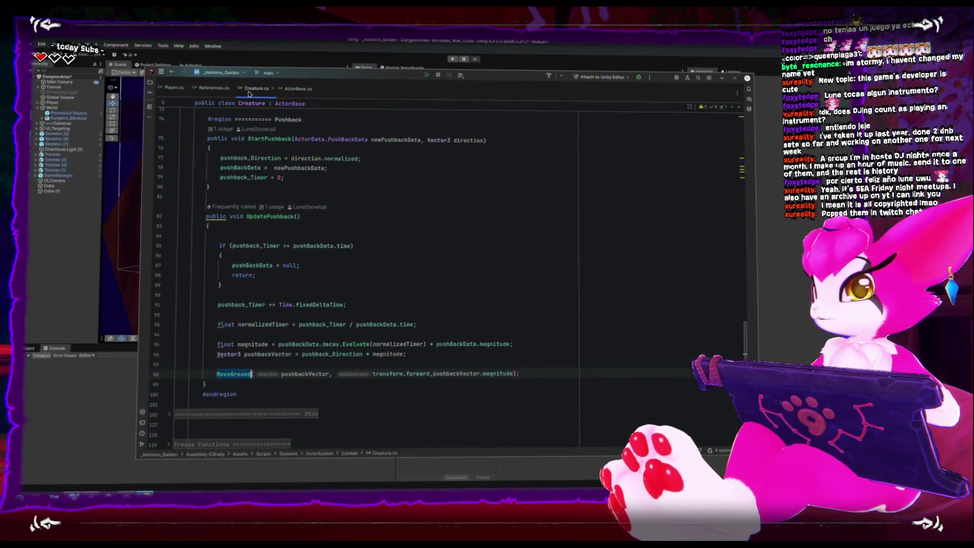
scroll(293, 269, "up", 1)
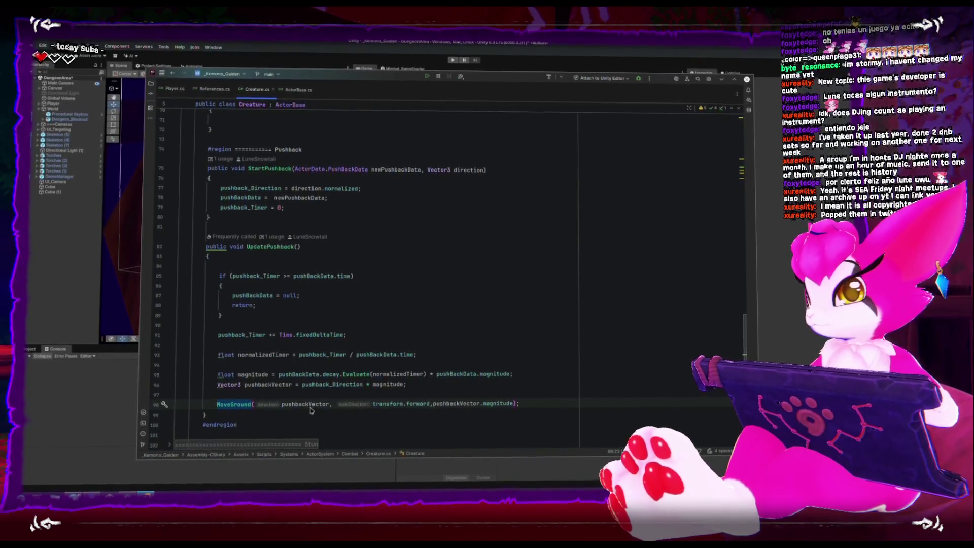
scroll(325, 384, "up", 2)
scroll(322, 384, "up", 5)
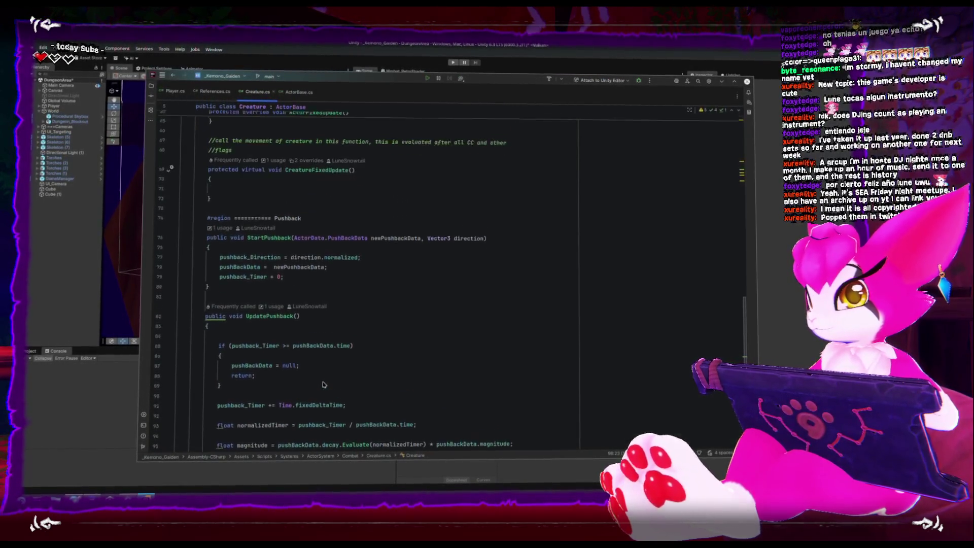
scroll(325, 382, "down", 6)
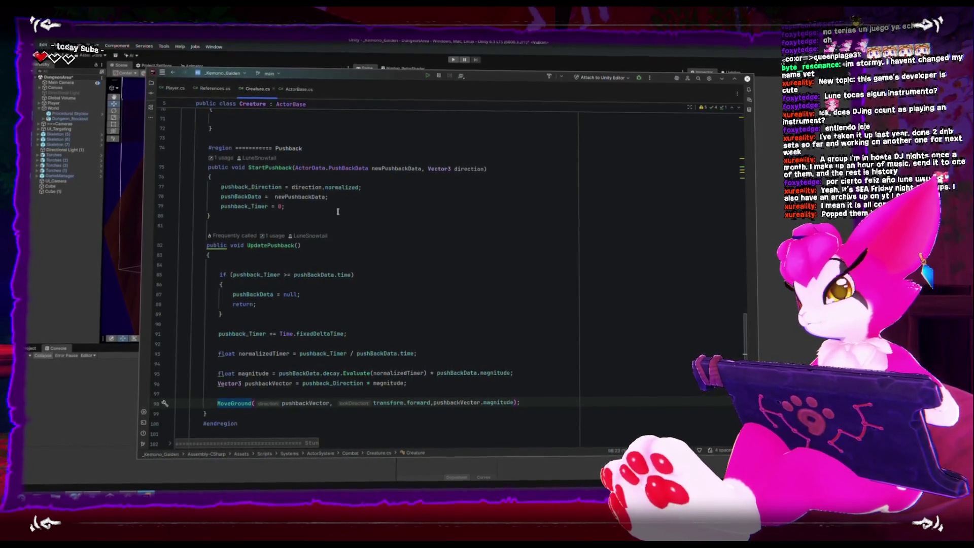
left_click(279, 408)
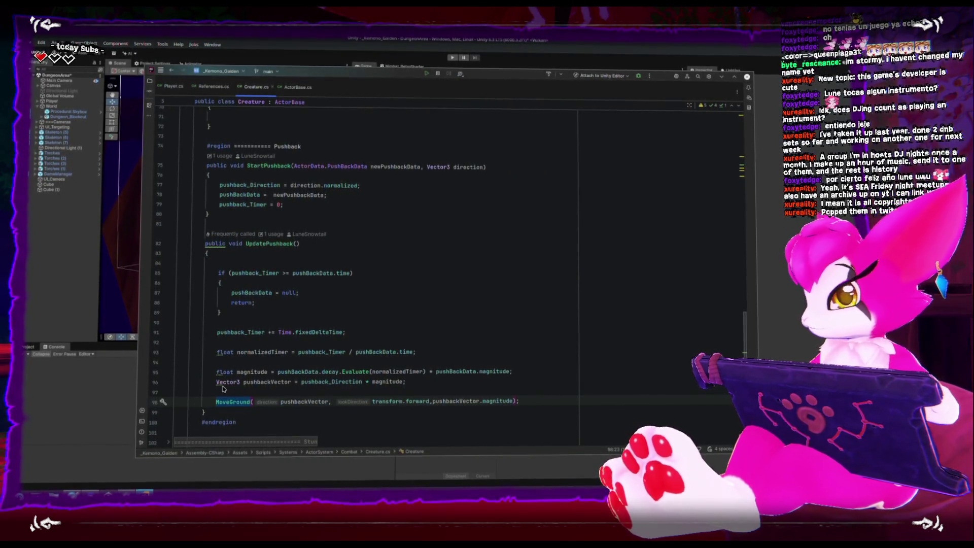
left_click(296, 90)
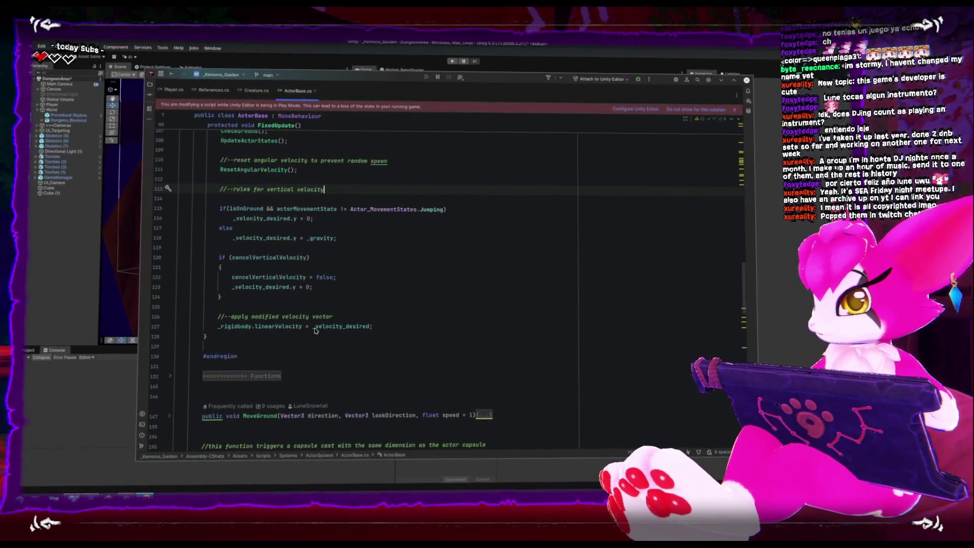
scroll(319, 317, "up", 4)
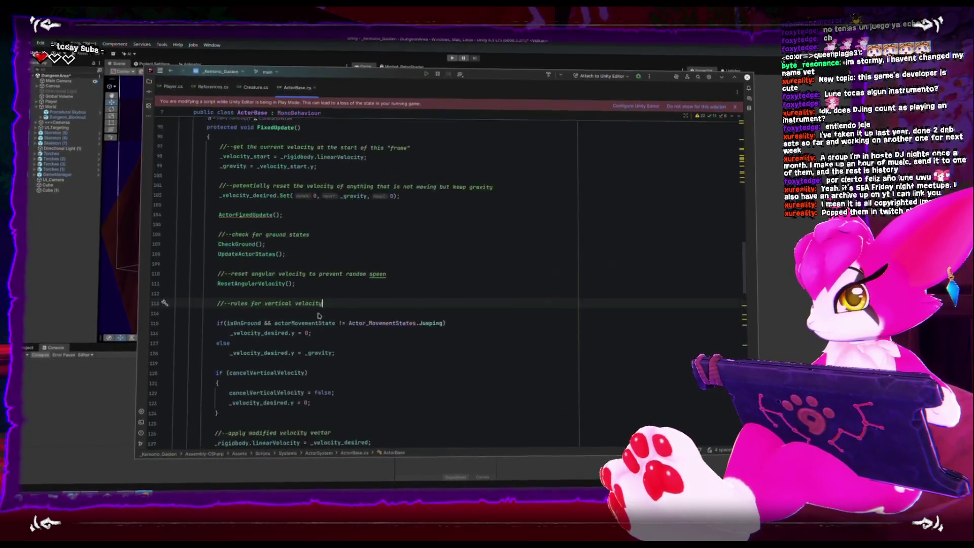
scroll(321, 304, "down", 4)
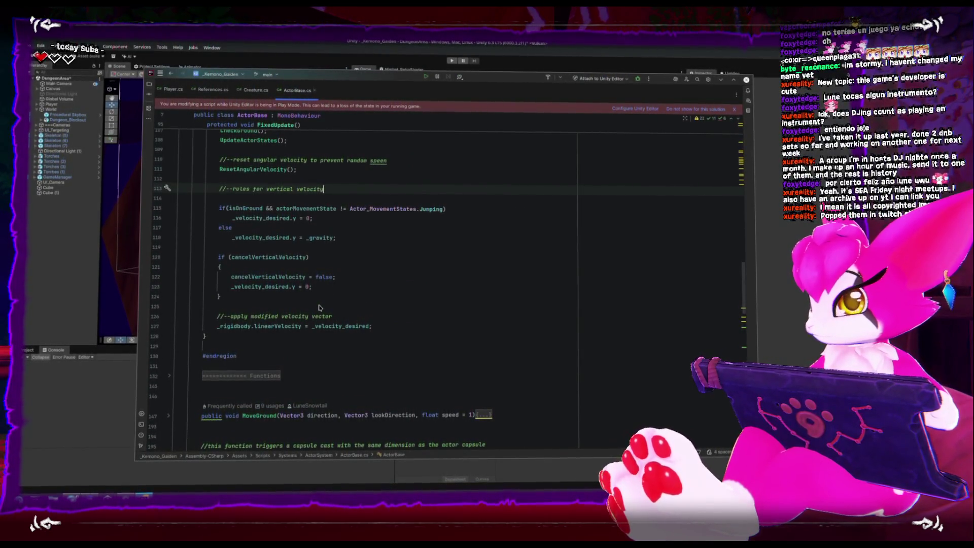
scroll(320, 308, "up", 1)
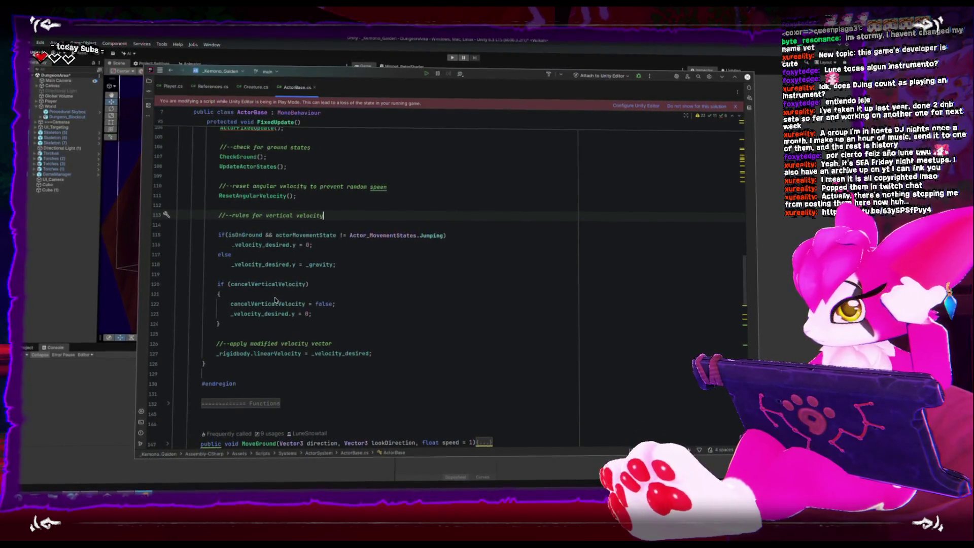
scroll(274, 300, "up", 3)
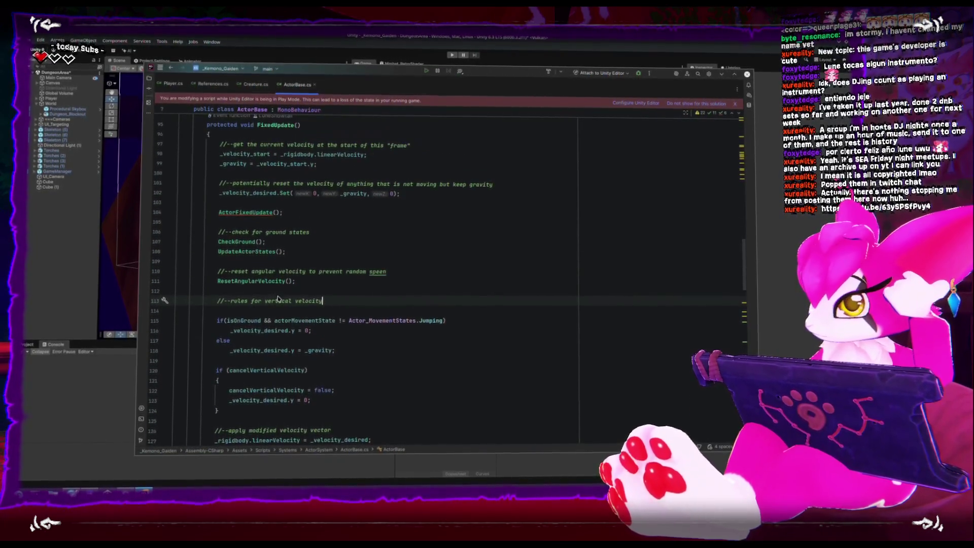
scroll(278, 297, "down", 1)
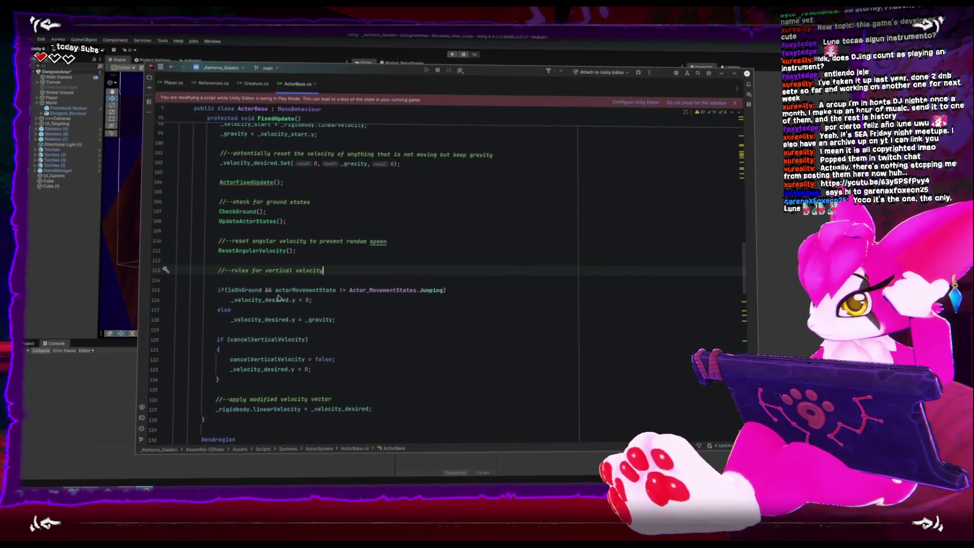
scroll(278, 298, "down", 1)
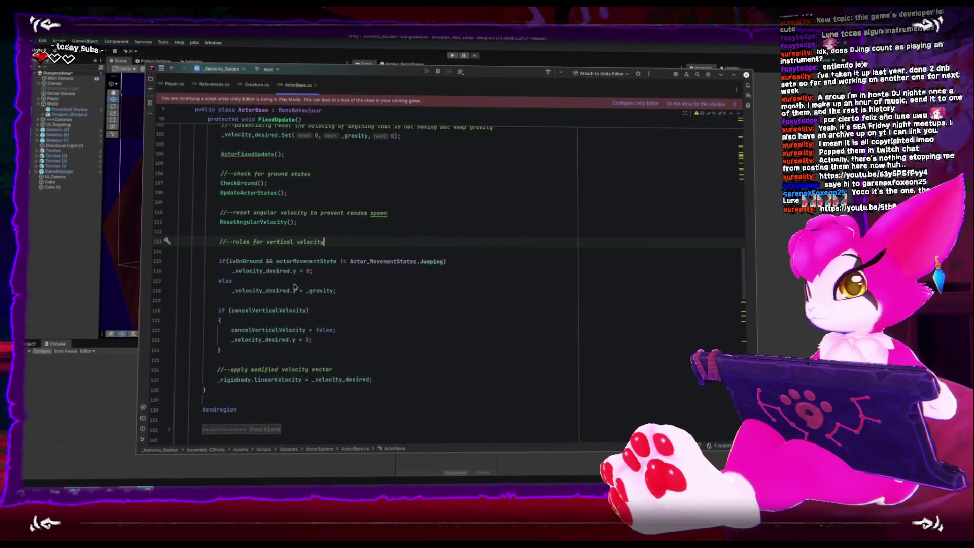
left_click(352, 248)
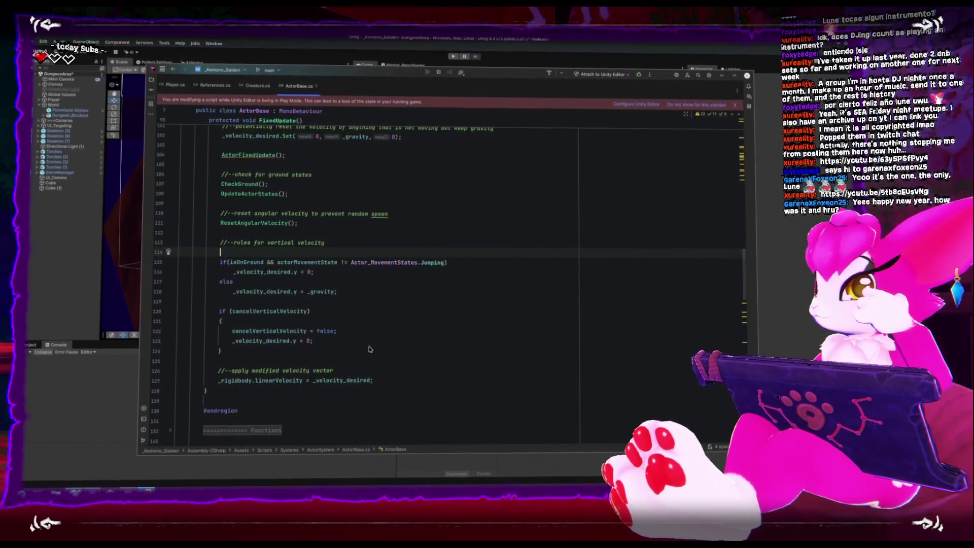
scroll(370, 343, "up", 4)
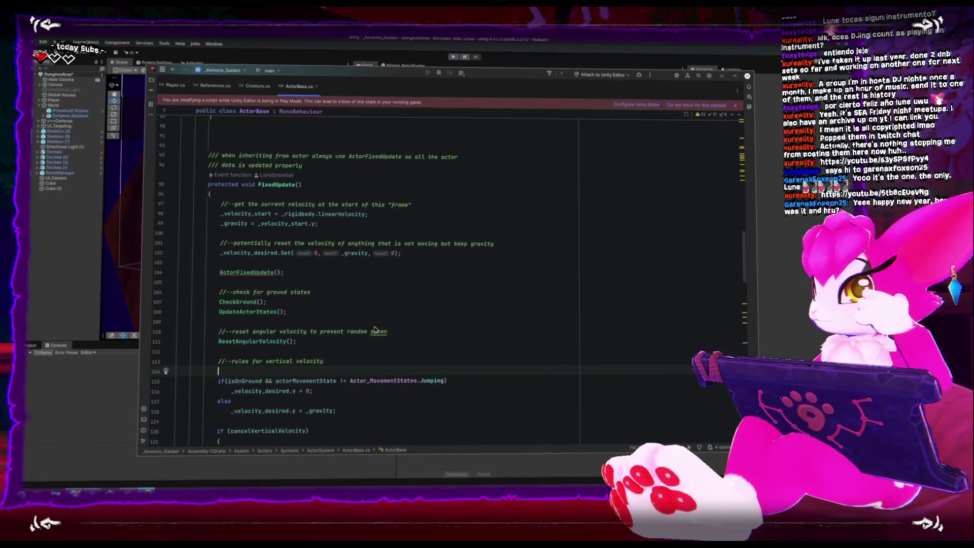
left_click(259, 86)
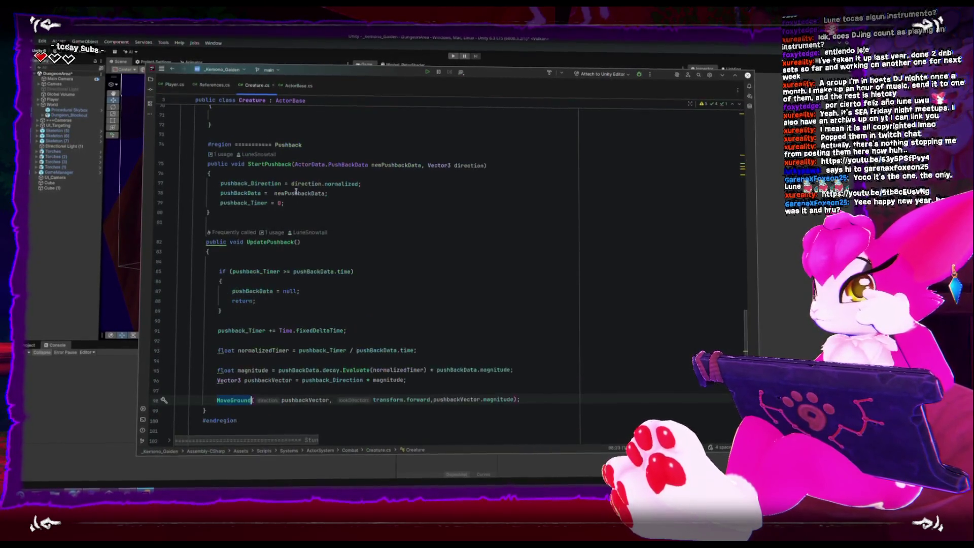
Inspect the CreatureFixedUpdate call and select the UpdatePushback call on line 31.
scroll(307, 210, "up", 8)
scroll(308, 208, "up", 12)
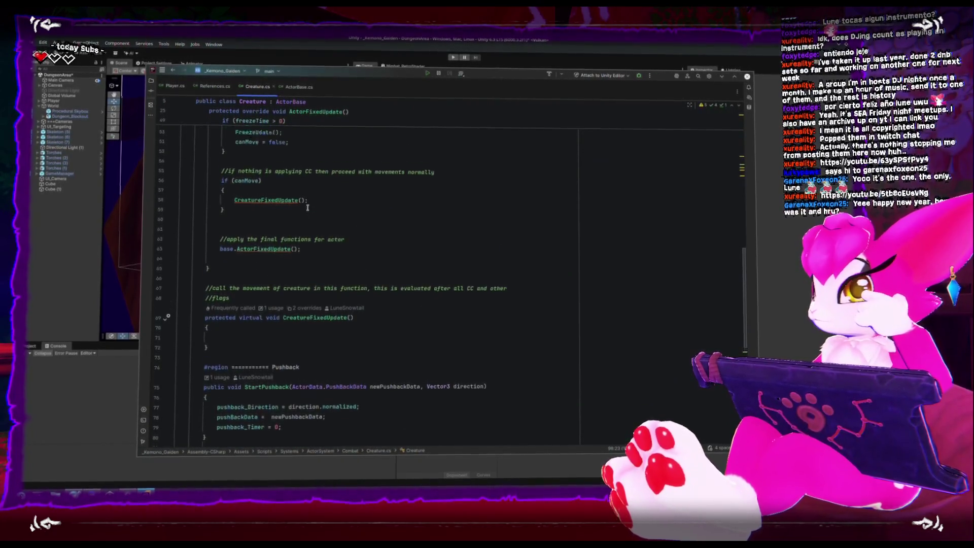
scroll(307, 206, "down", 20)
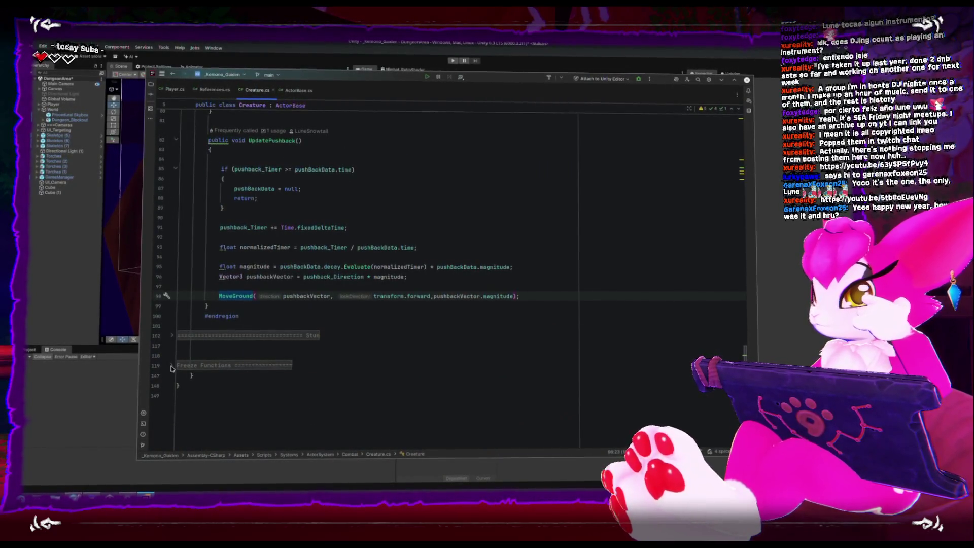
scroll(215, 312, "up", 5)
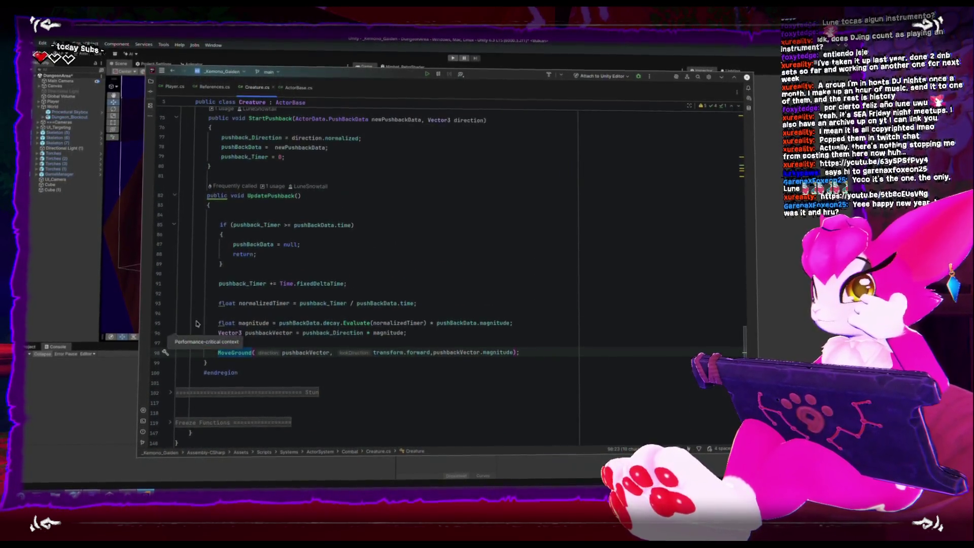
scroll(216, 312, "up", 10)
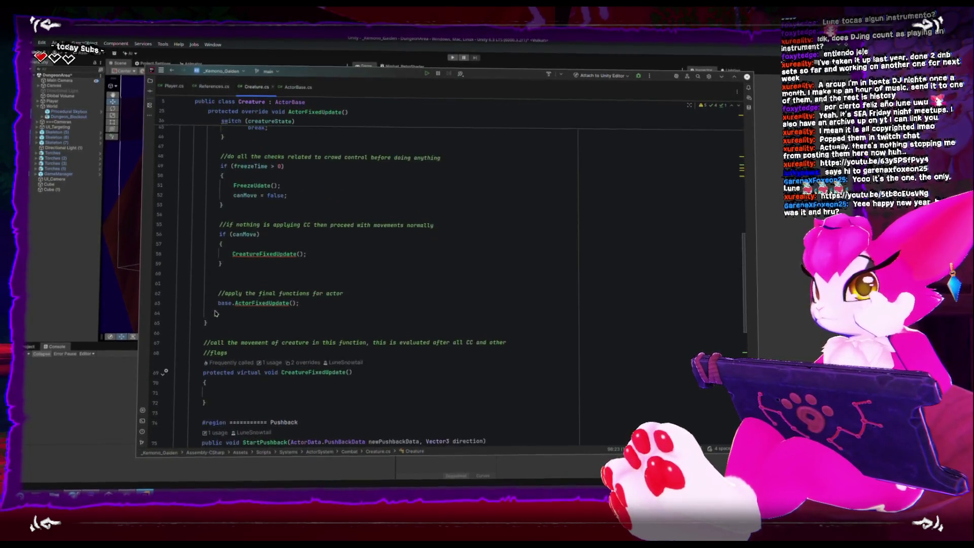
scroll(215, 314, "up", 4)
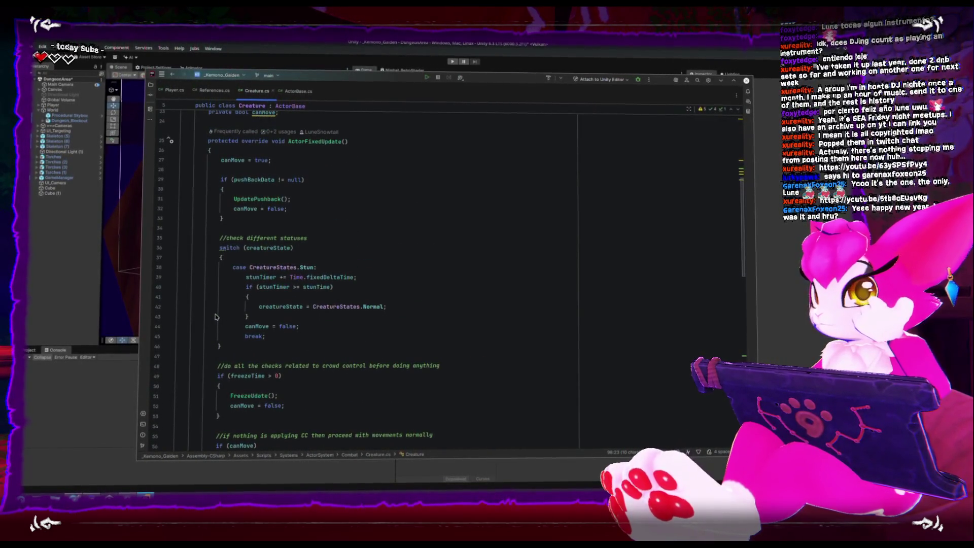
scroll(215, 314, "down", 3)
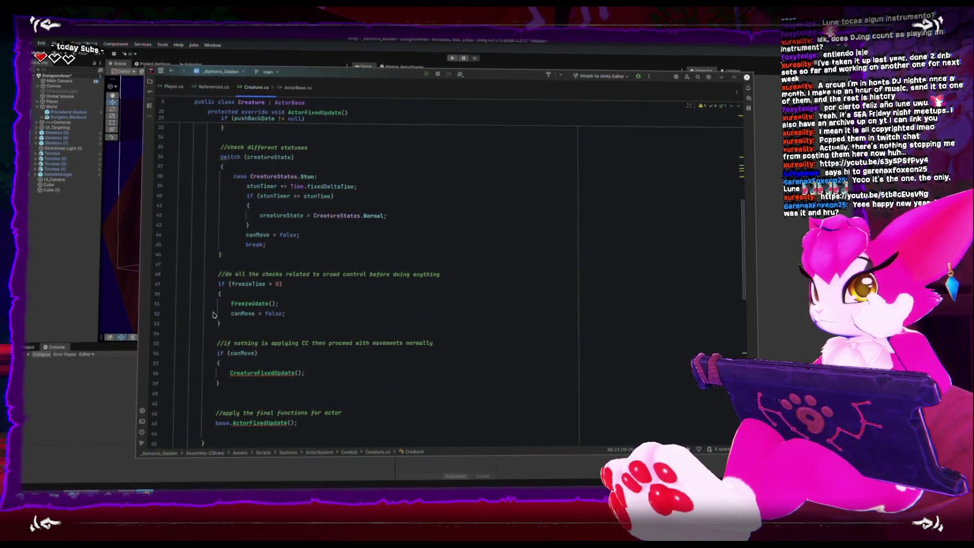
scroll(214, 314, "down", 1)
left_click(294, 350)
scroll(262, 345, "up", 3)
scroll(261, 346, "up", 2)
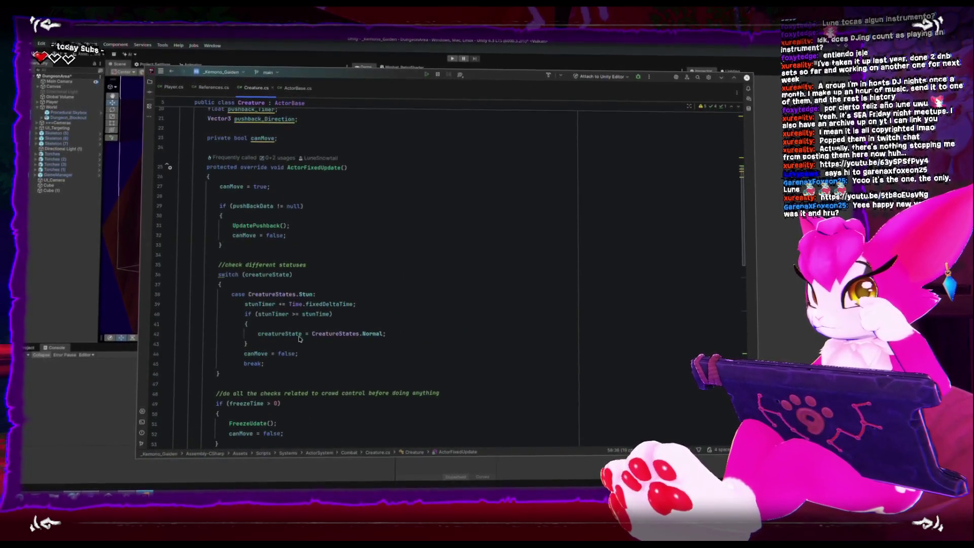
double_click(252, 224)
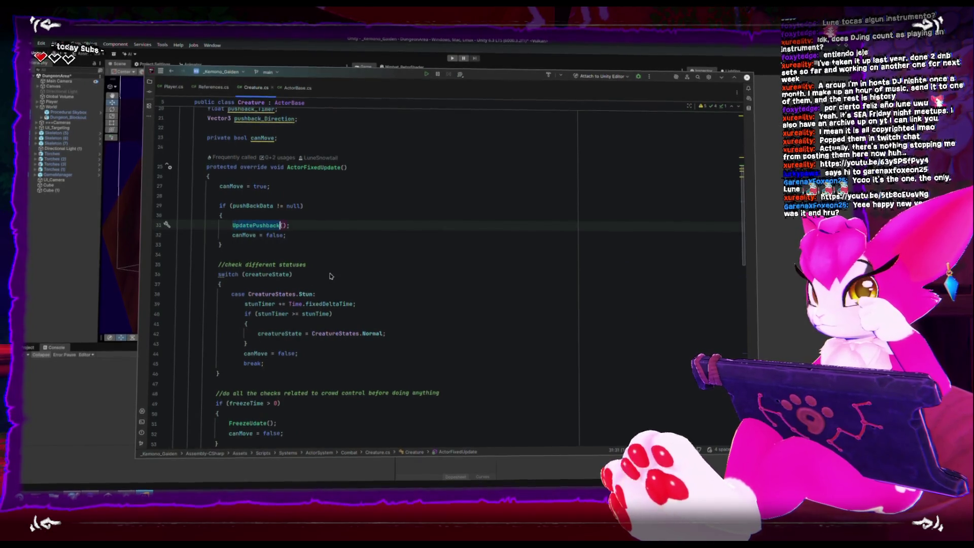
Scroll down past the Pushback region to the collapsed Freeze Functions region.
scroll(330, 277, "down", 8)
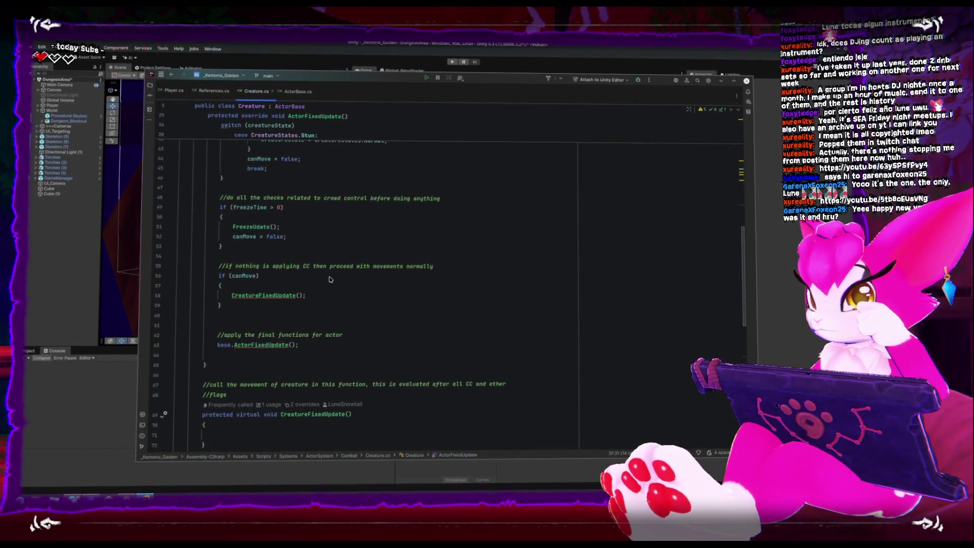
scroll(331, 280, "down", 8)
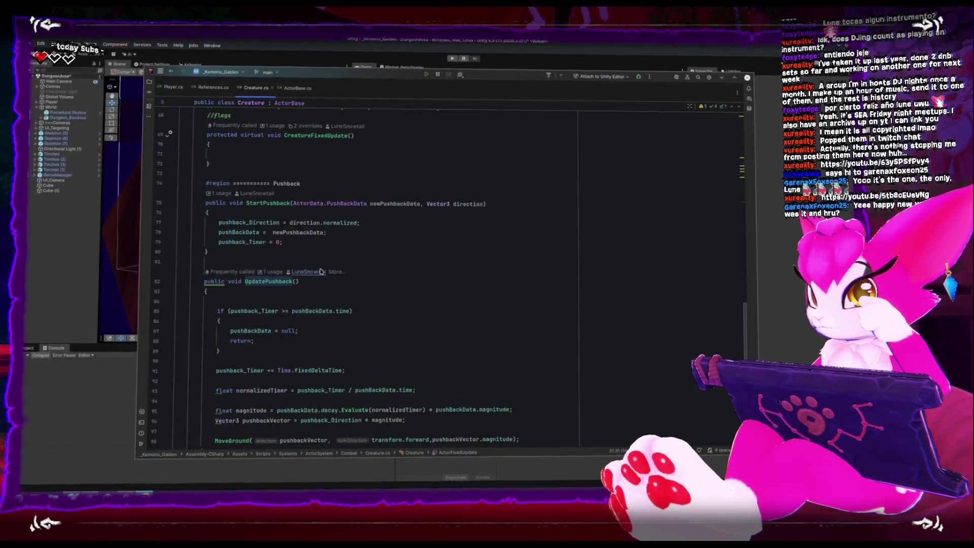
scroll(315, 266, "up", 12)
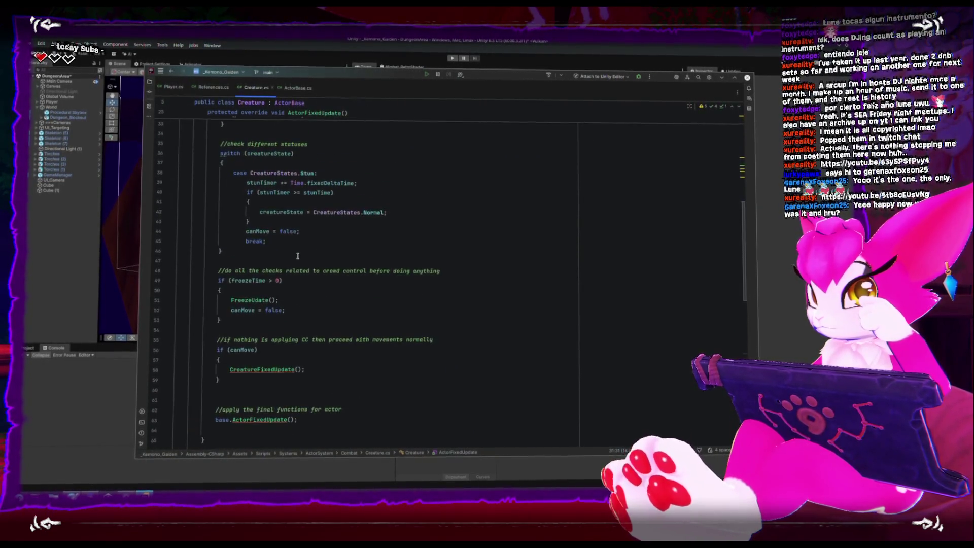
scroll(297, 256, "up", 5)
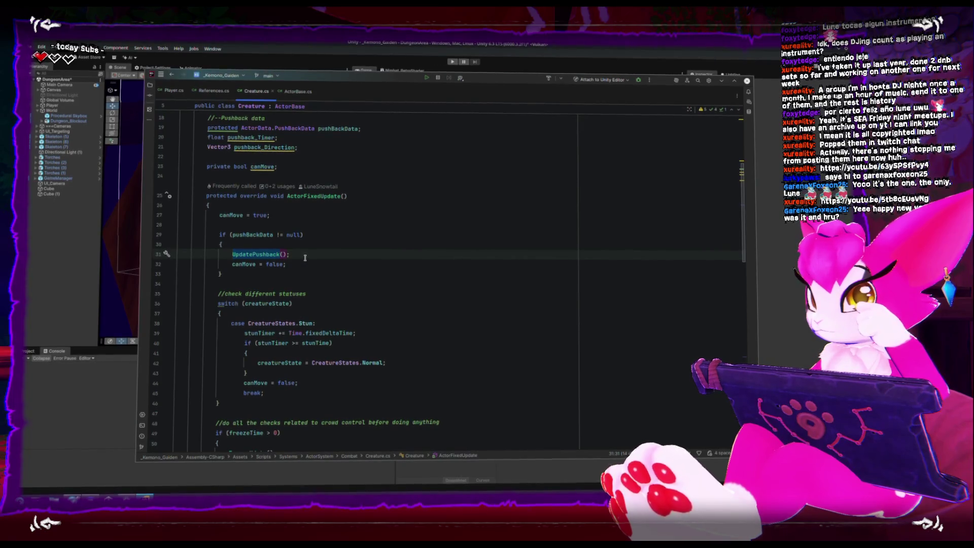
scroll(307, 254, "down", 1)
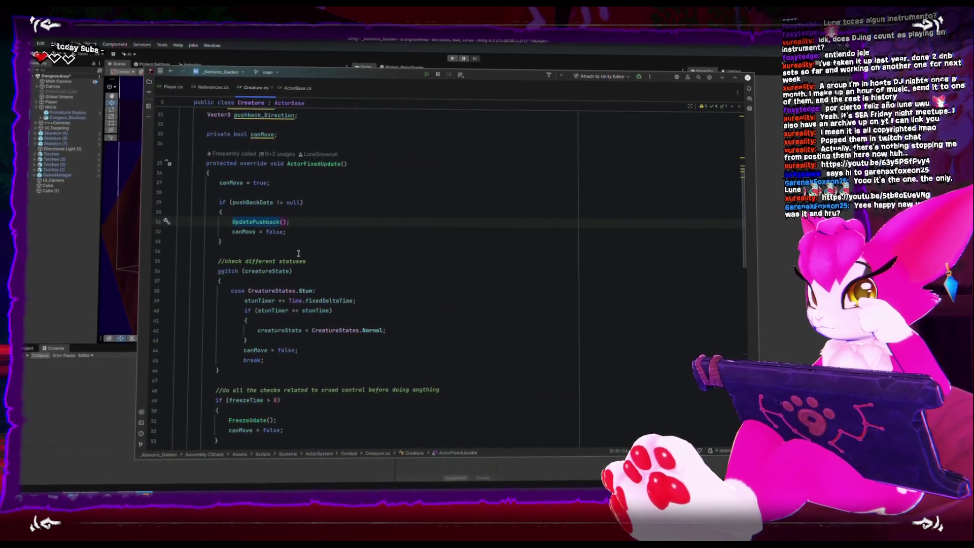
scroll(304, 250, "down", 1)
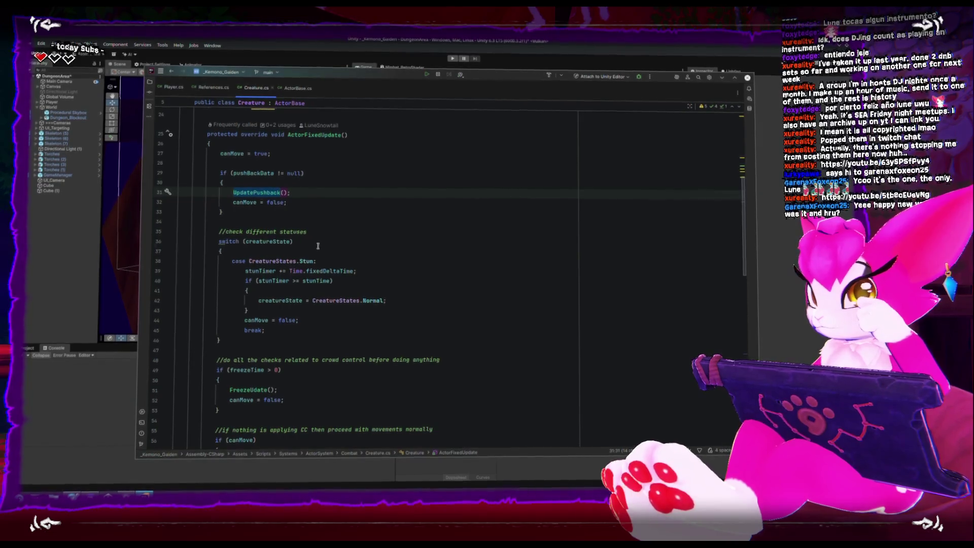
scroll(318, 246, "down", 1)
scroll(318, 247, "down", 5)
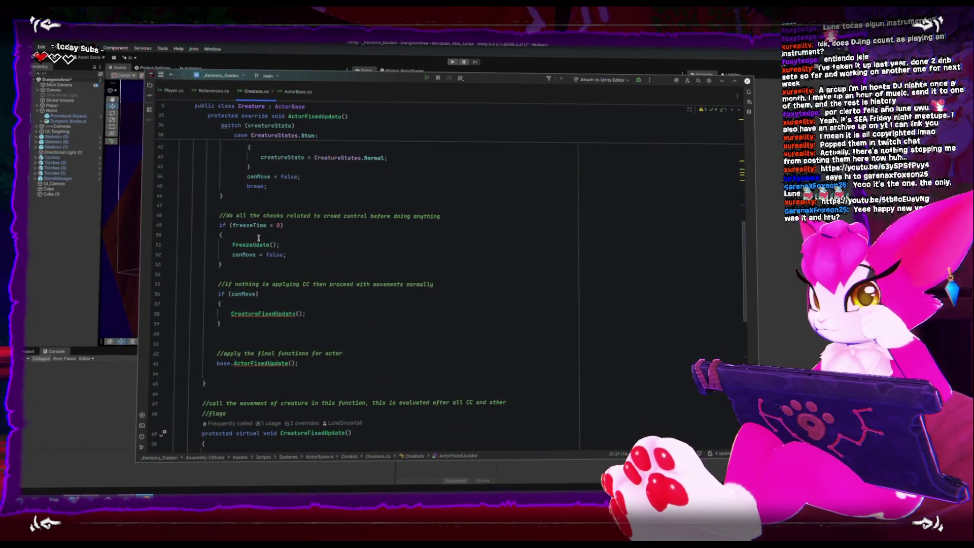
scroll(255, 243, "down", 10)
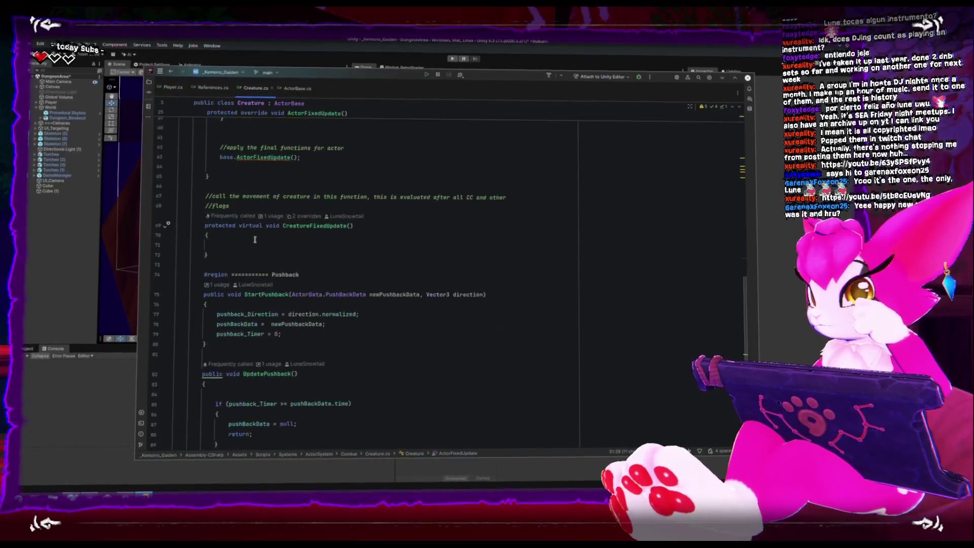
scroll(255, 238, "down", 4)
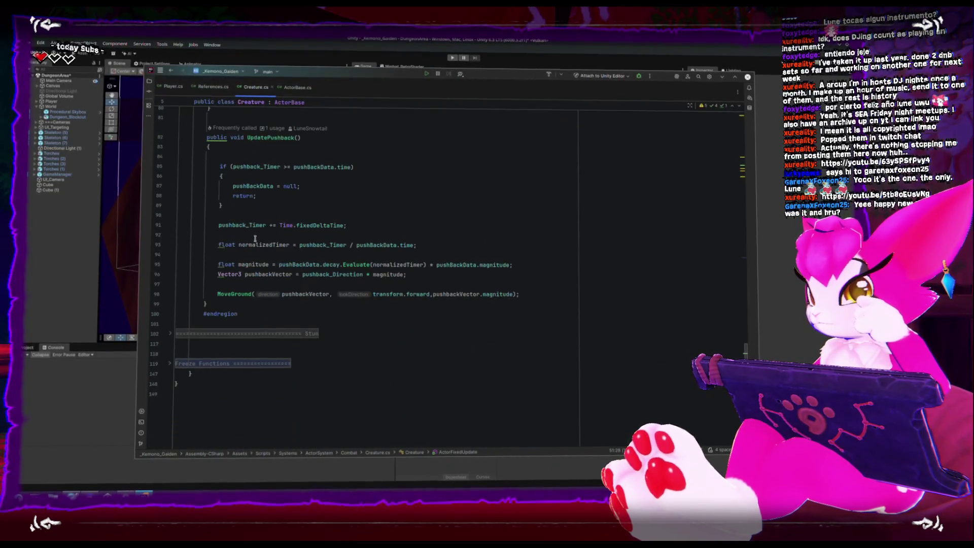
Comment out the linearVelocity = Vector3.zero line in Freeze(), save, and return to Unity.
left_click(172, 368)
scroll(241, 297, "down", 5)
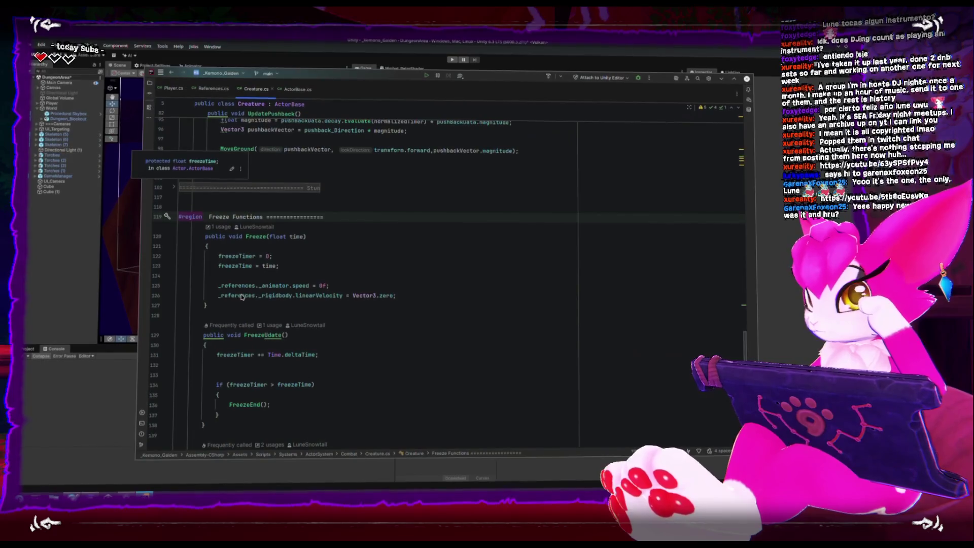
left_click(215, 303)
scroll(328, 275, "down", 5)
scroll(325, 275, "up", 4)
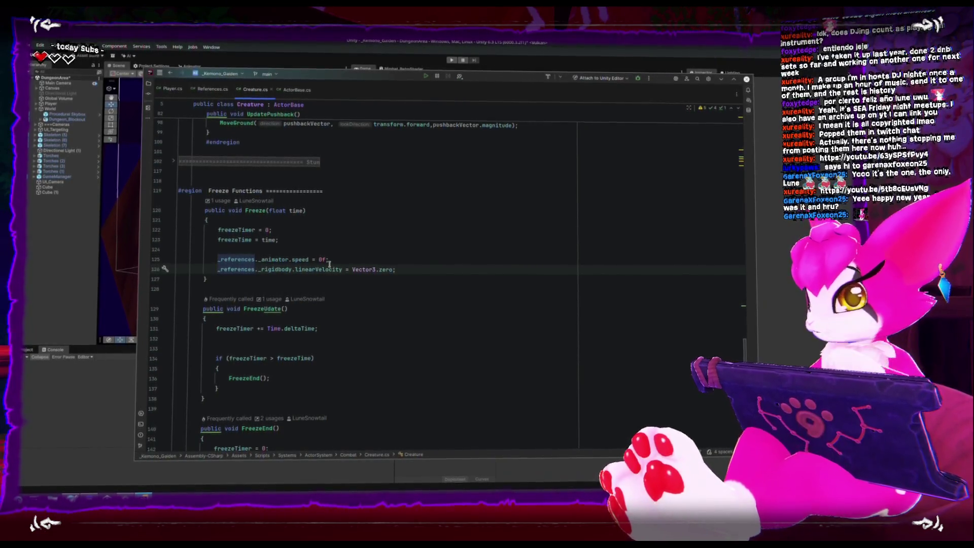
type("//")
key("ctrl+s")
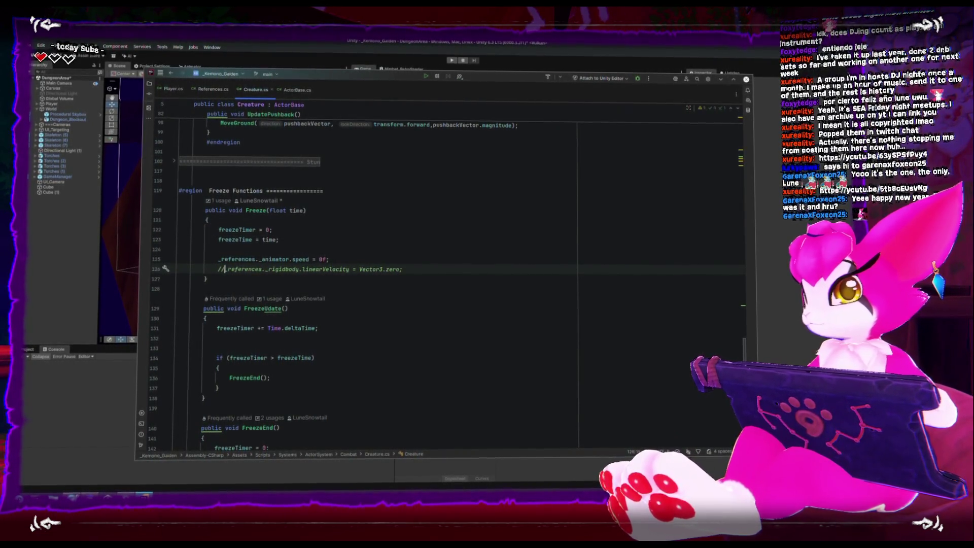
left_click(322, 41)
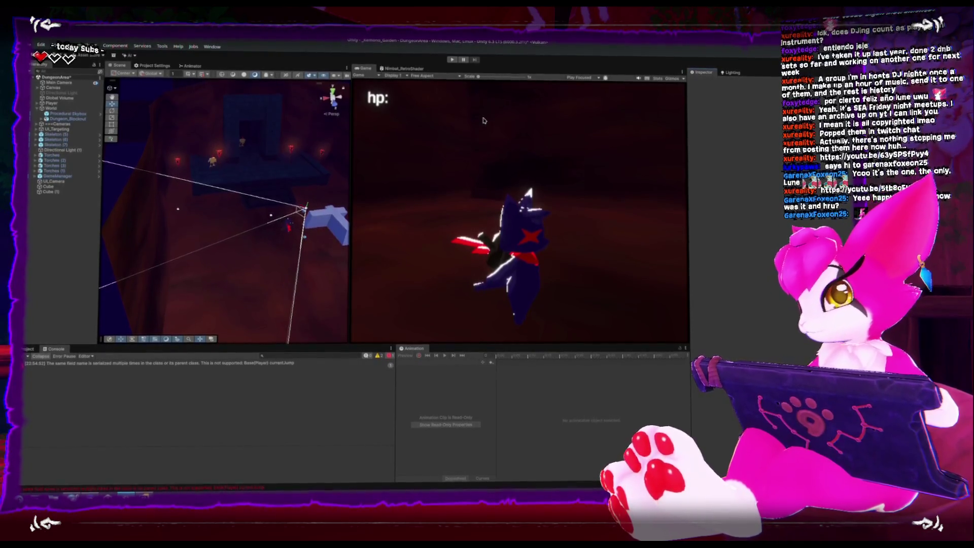
Enter Play mode and strike the first skeleton on the platform.
left_click(450, 63)
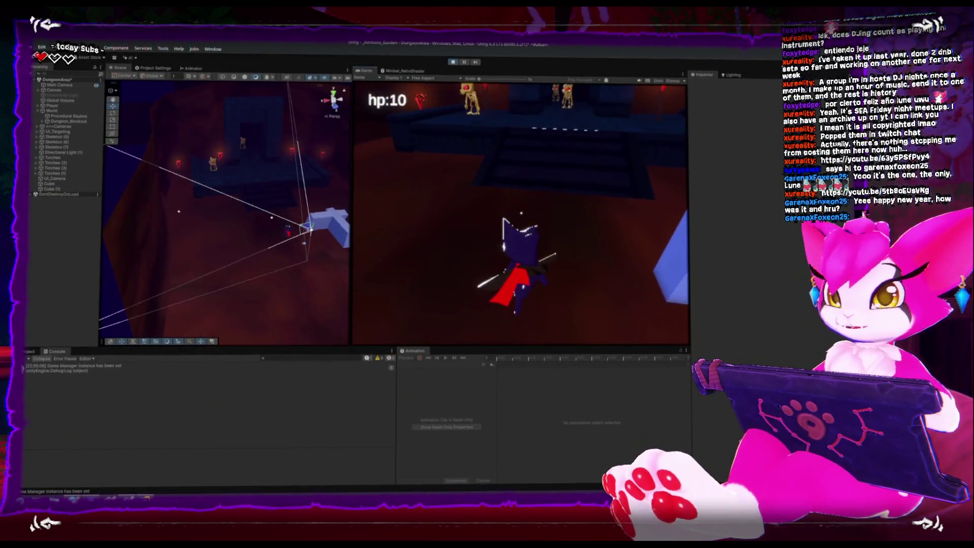
key("w")
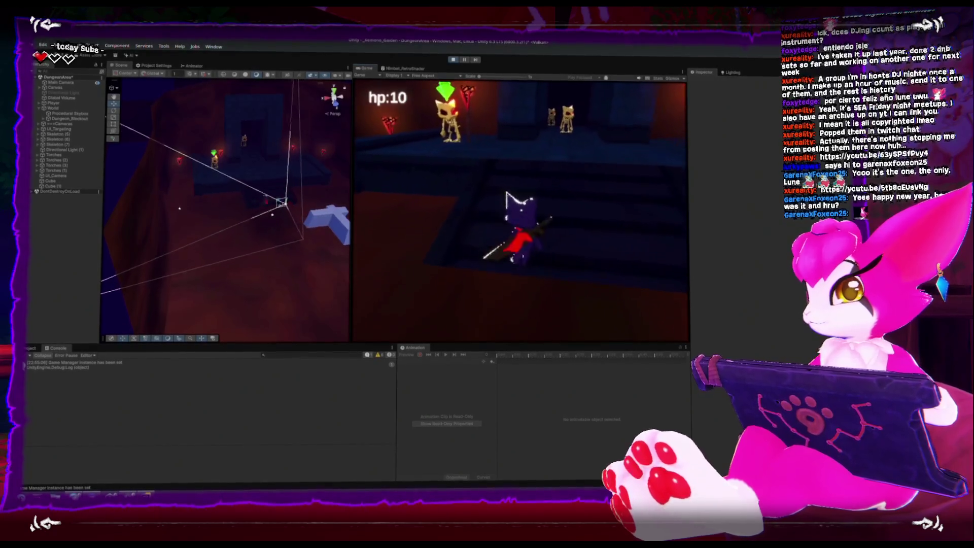
key("w")
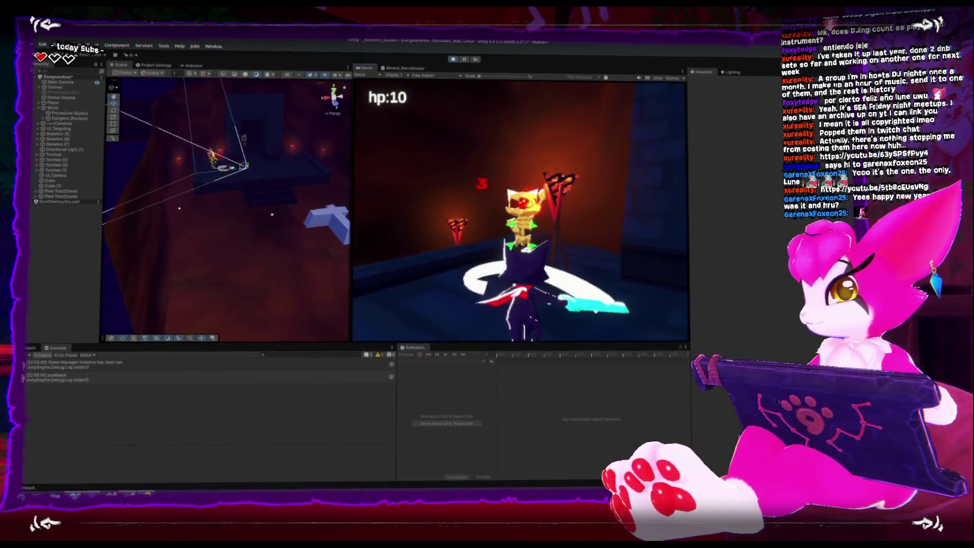
key("w")
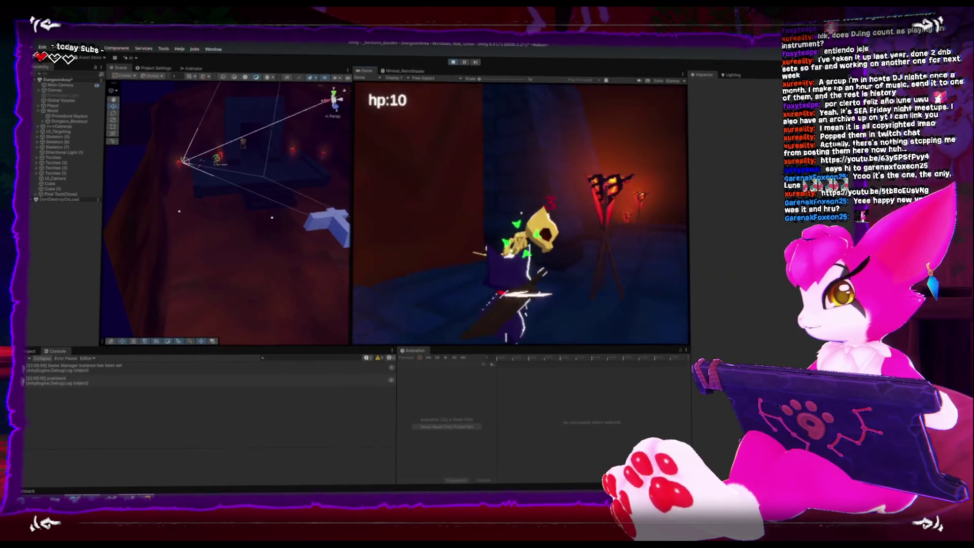
key("w")
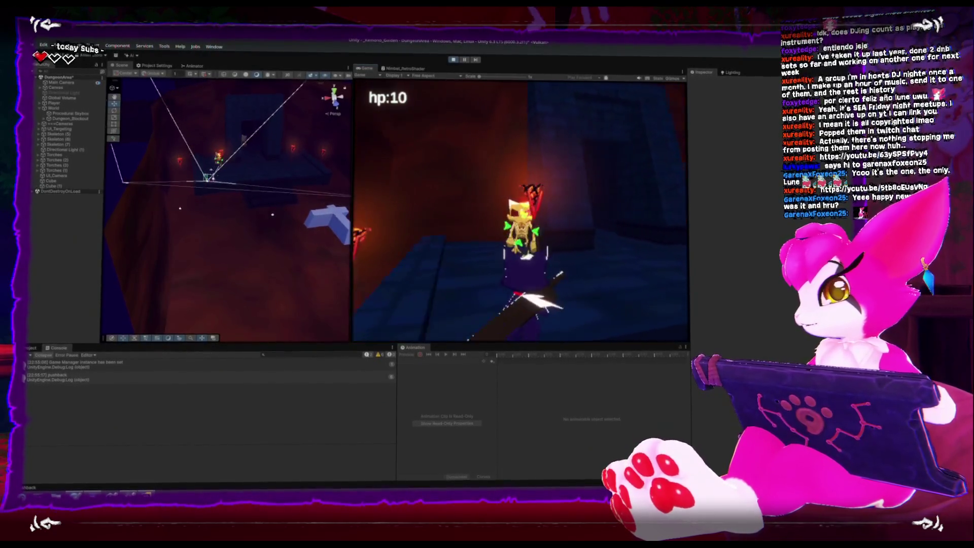
Move down to the skeletons by the torch and knock one down.
key("w")
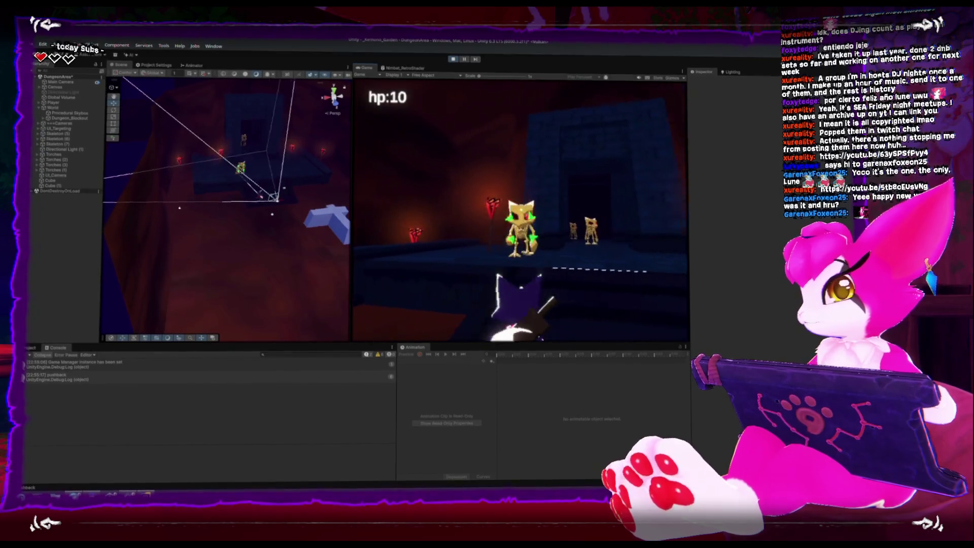
key("w")
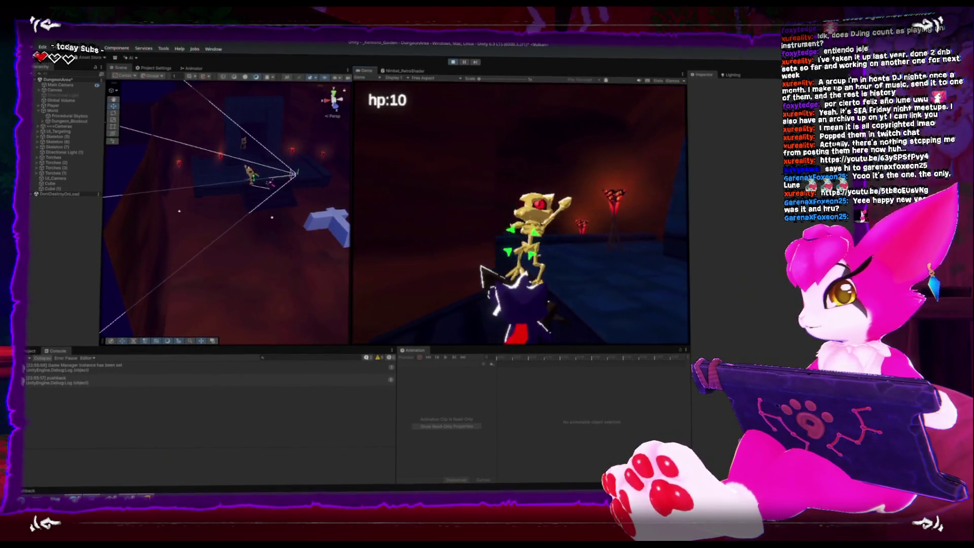
key("w")
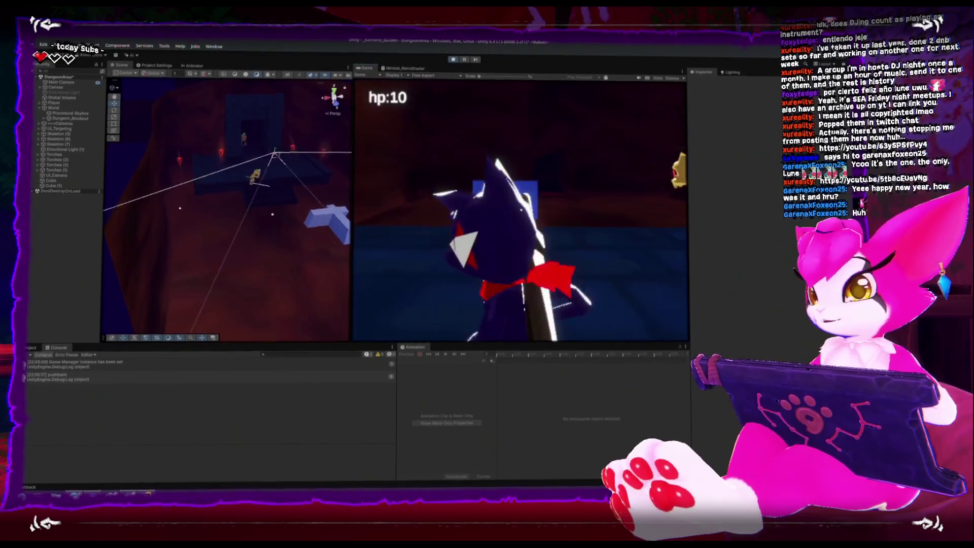
key("w")
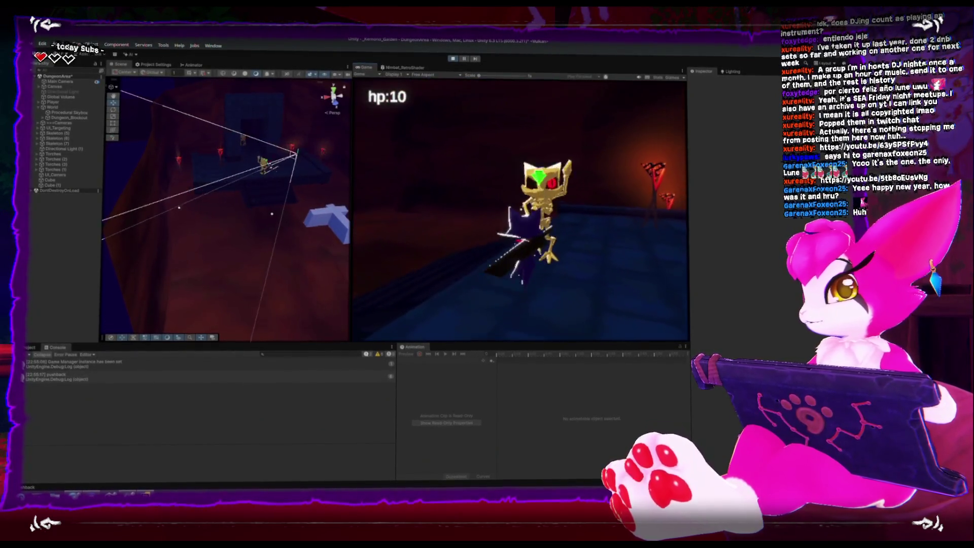
key("w")
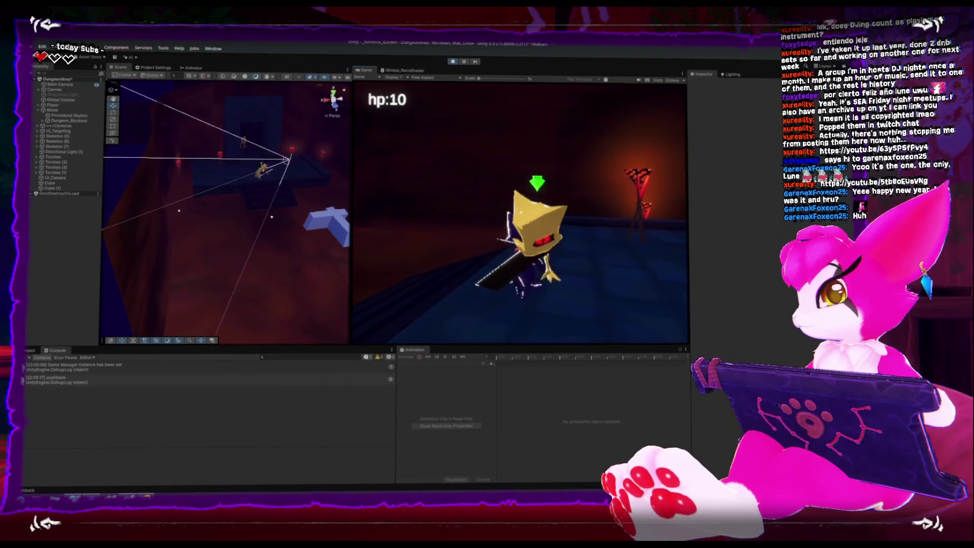
key("w")
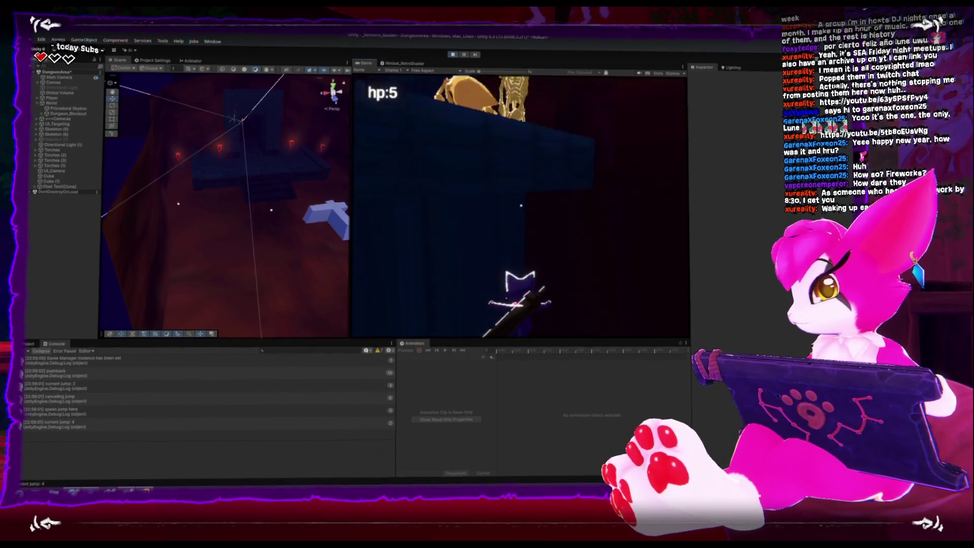
Exit the game through the pause menu's Exit option and select Skeleton (6) in the Hierarchy.
key("Escape")
left_click(532, 229)
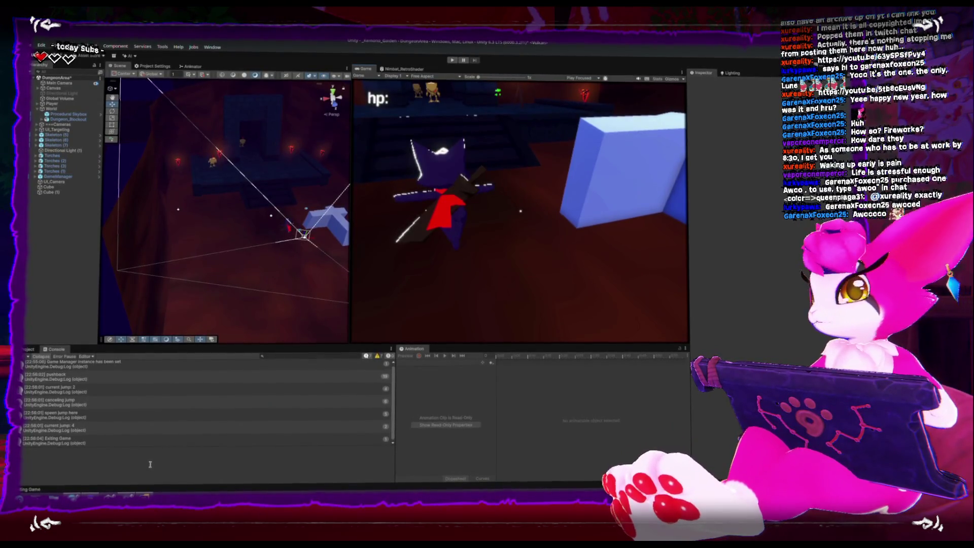
key("alt+Tab")
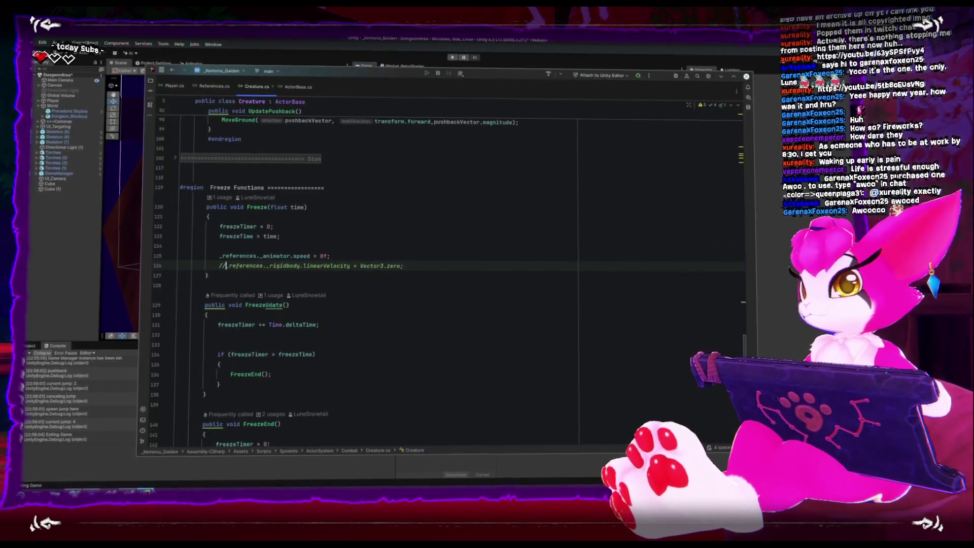
key("alt+Tab")
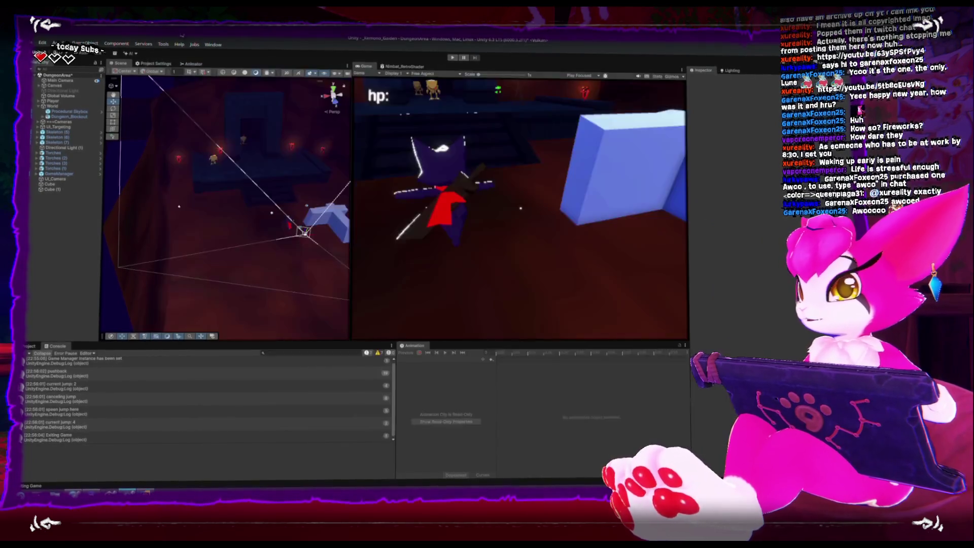
left_click(61, 140)
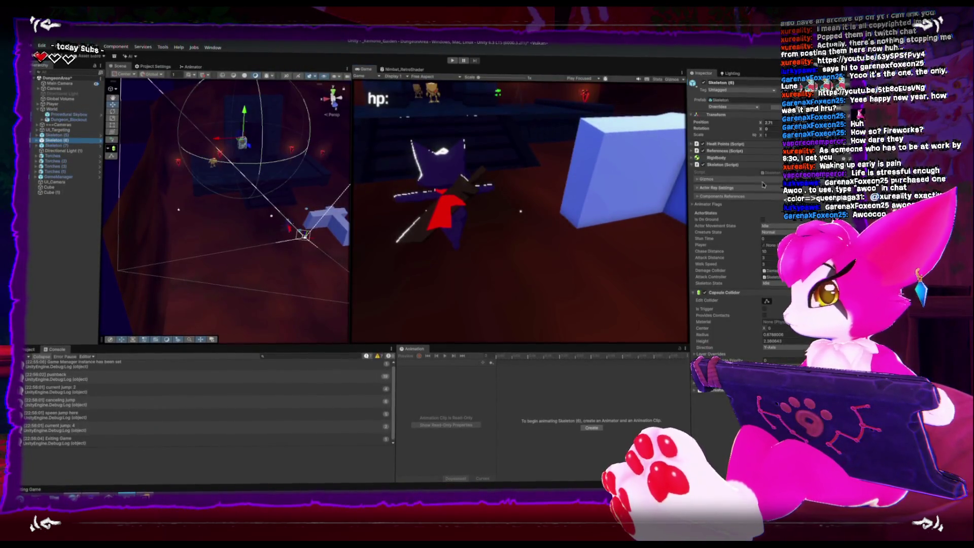
Open Skeleton.cs from the Inspector and read through the skeletonState switch cases.
double_click(776, 174)
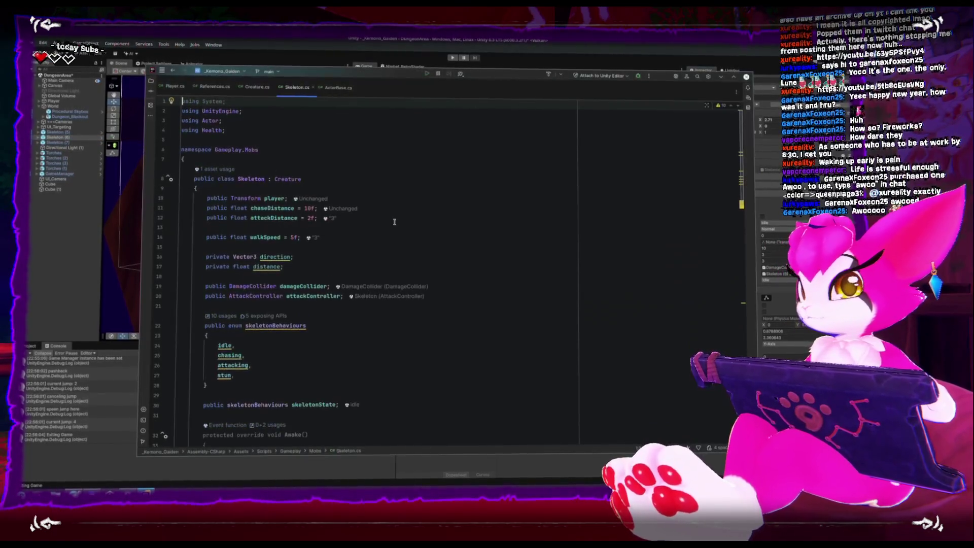
scroll(390, 217, "down", 4)
scroll(387, 213, "down", 8)
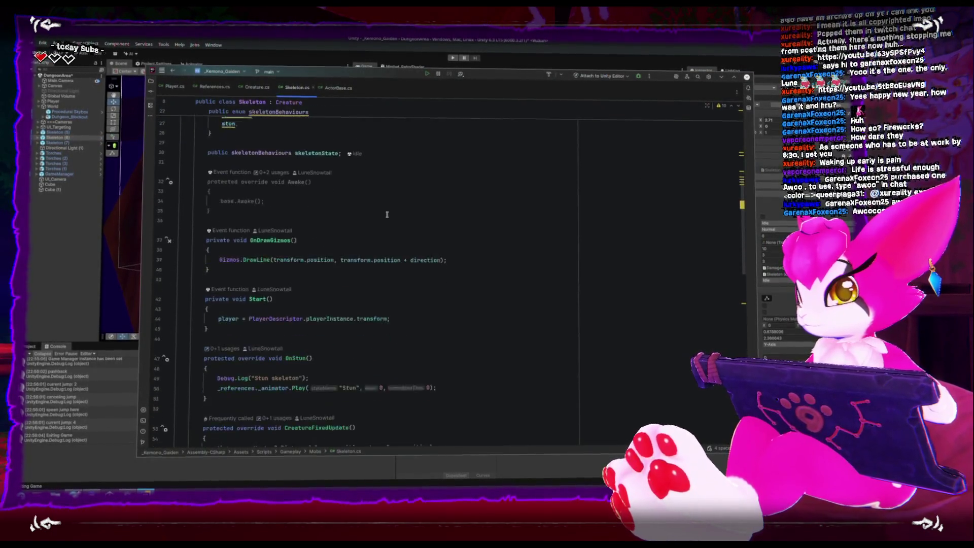
scroll(385, 215, "down", 13)
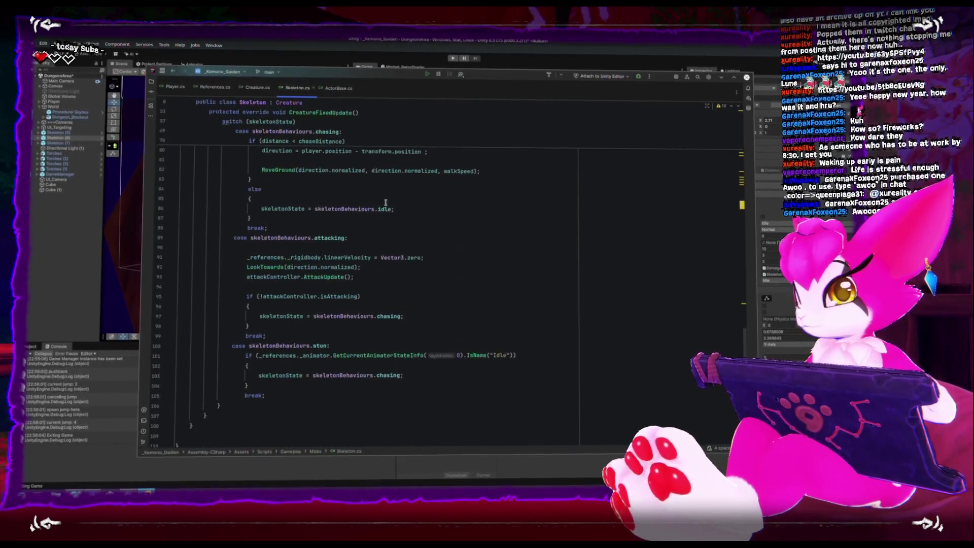
scroll(386, 202, "up", 6)
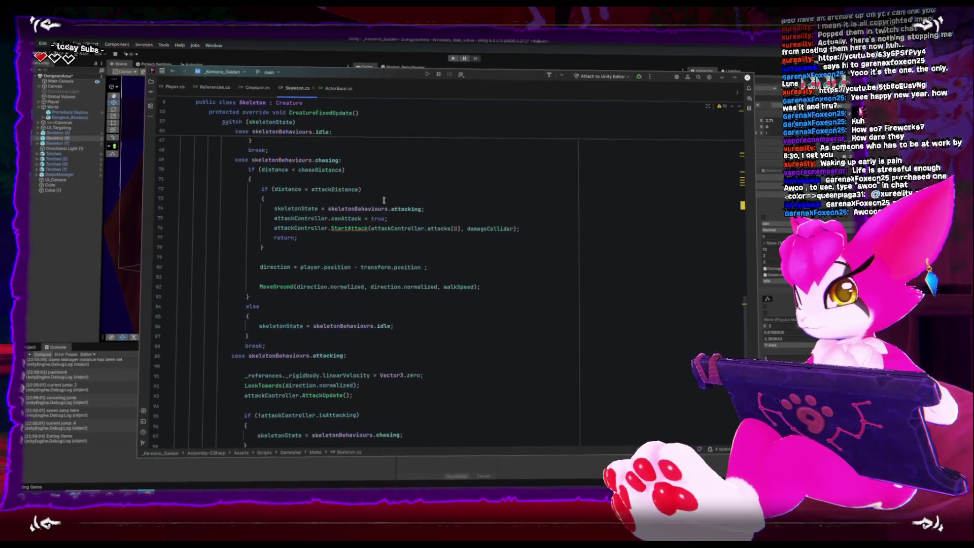
scroll(384, 201, "up", 3)
scroll(384, 201, "down", 9)
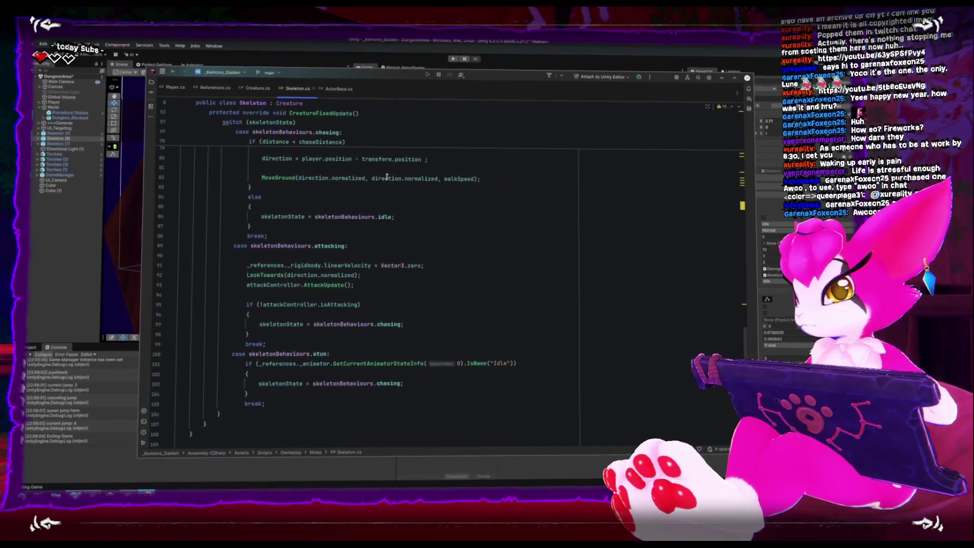
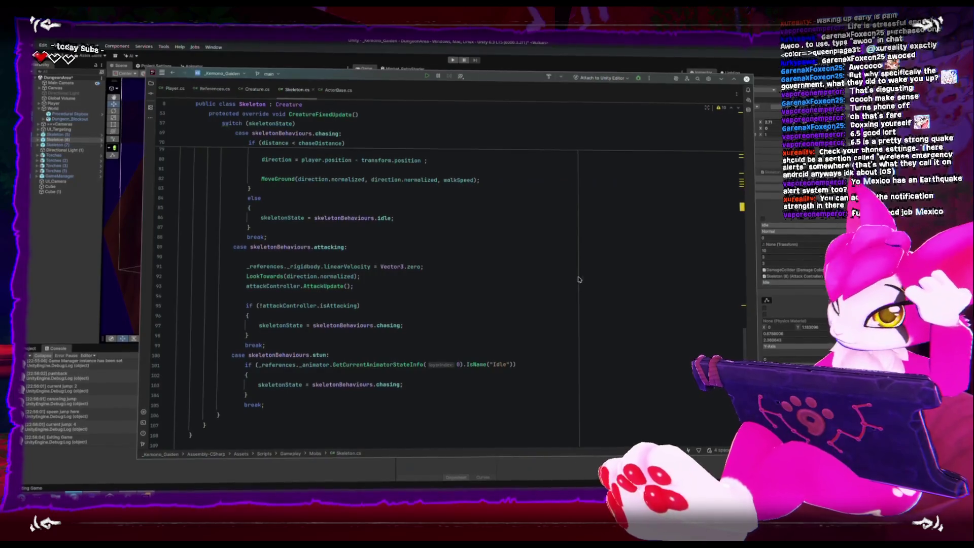
Open ActorBase.cs and scroll through its FixedUpdate method.
scroll(587, 285, "up", 1)
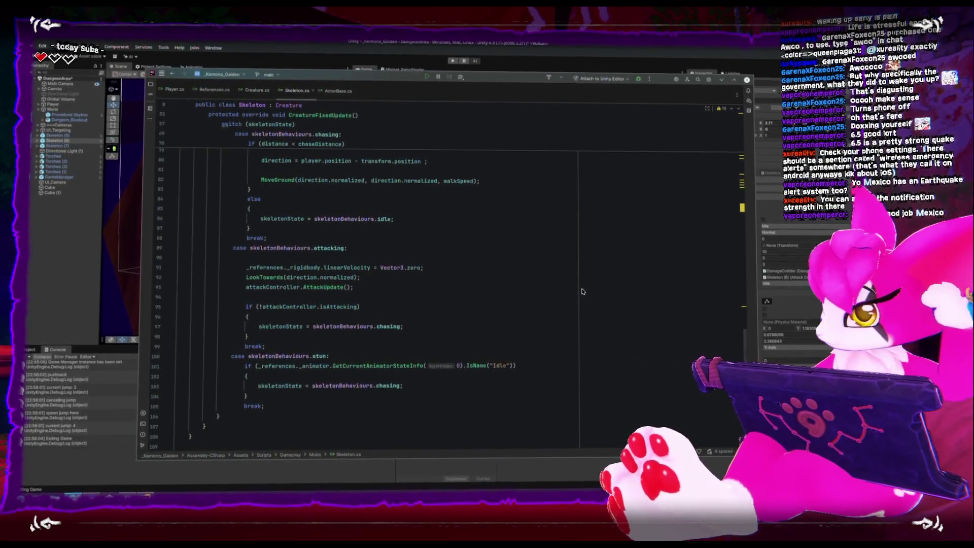
scroll(583, 289, "up", 9)
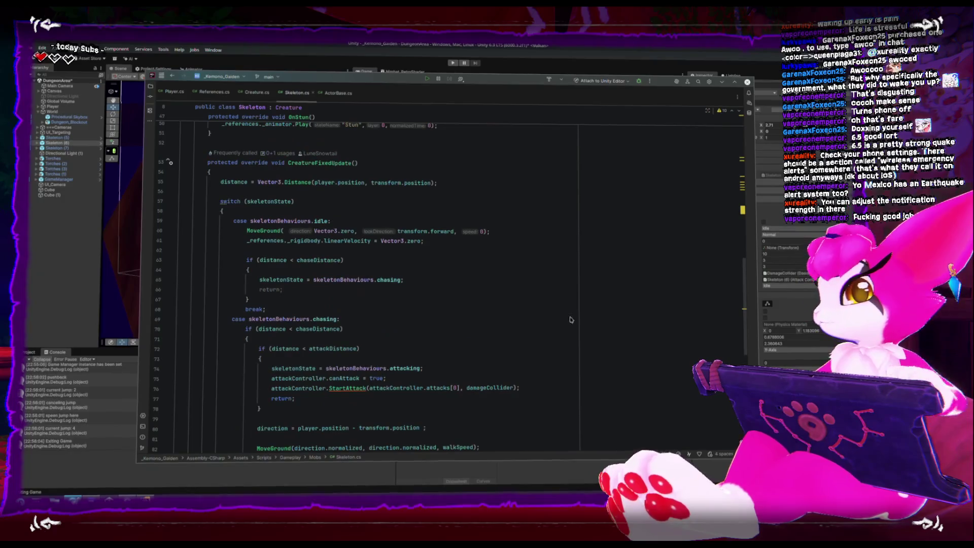
scroll(584, 312, "up", 7)
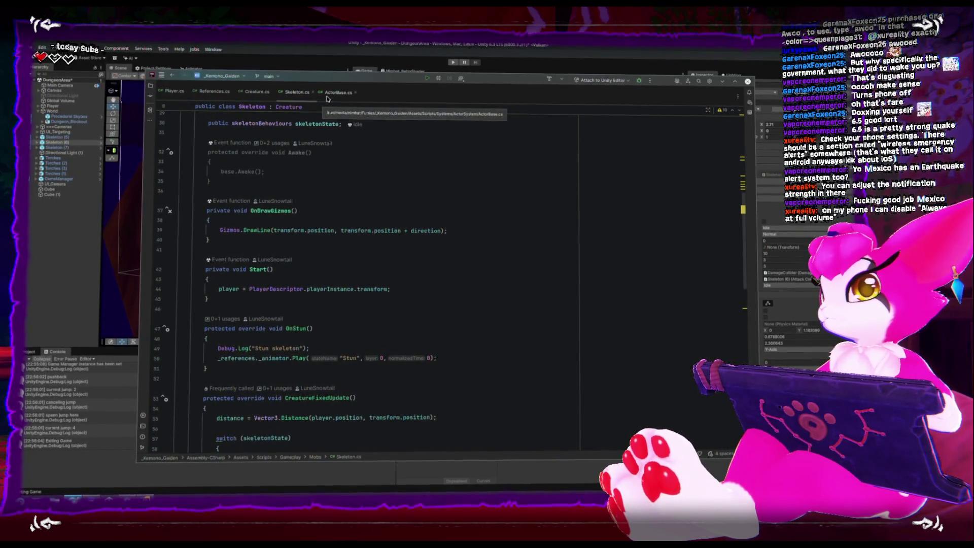
left_click(327, 95)
scroll(289, 178, "down", 1)
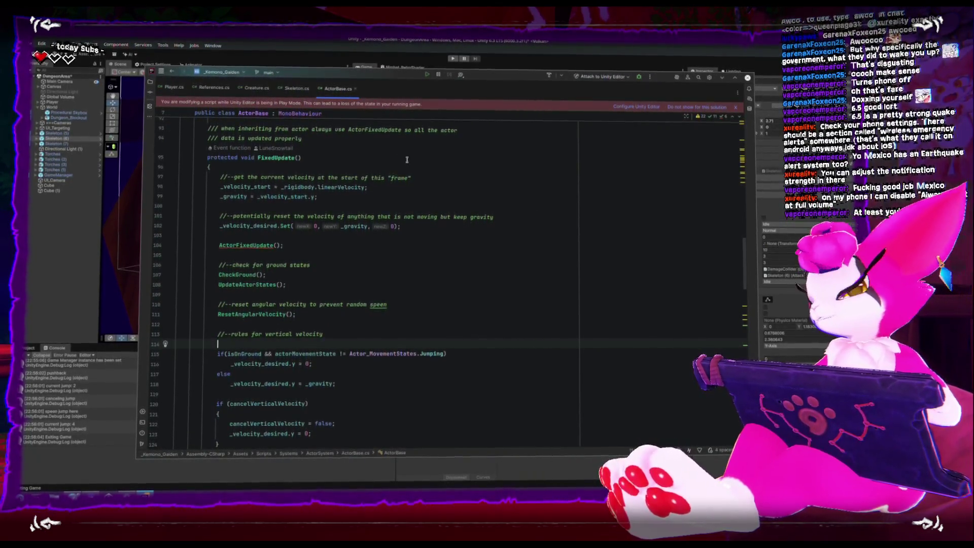
scroll(406, 158, "down", 3)
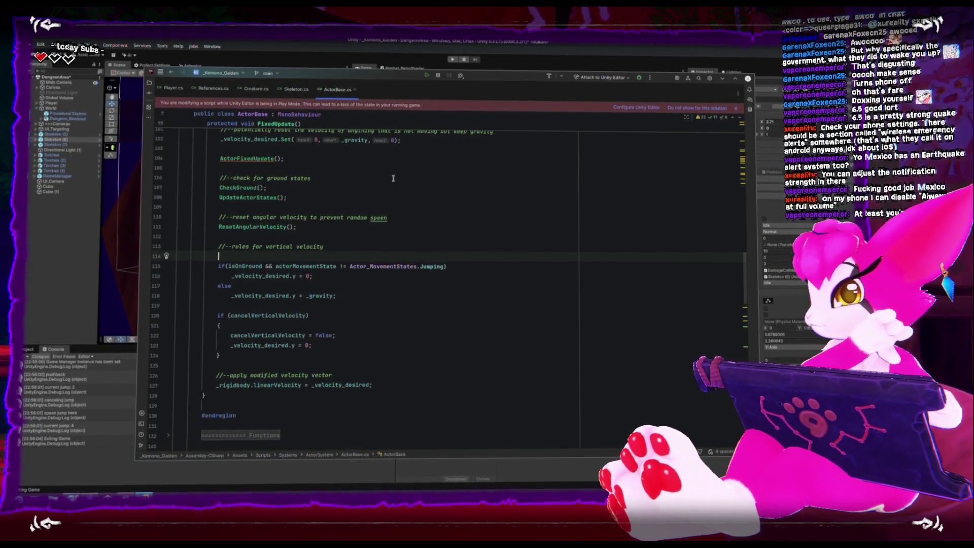
scroll(393, 180, "up", 5)
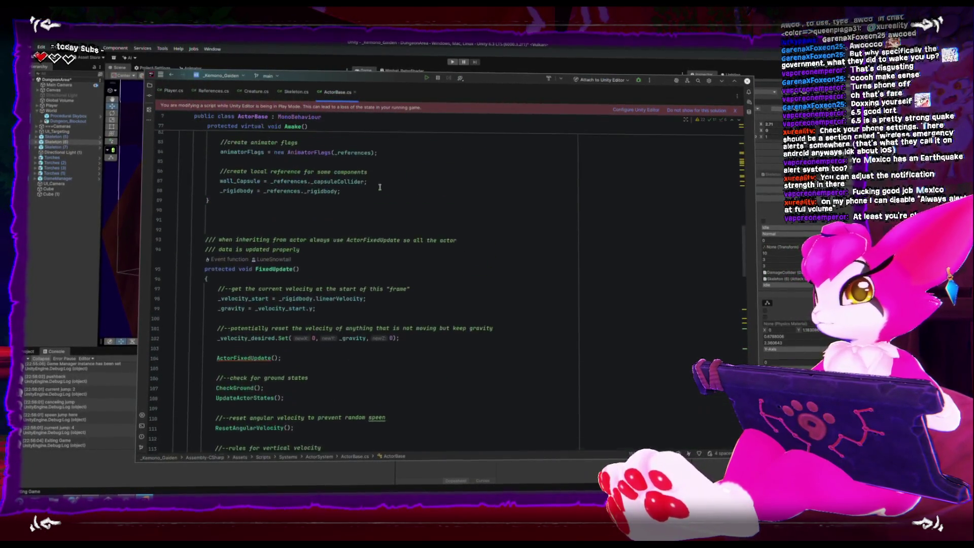
scroll(362, 215, "down", 9)
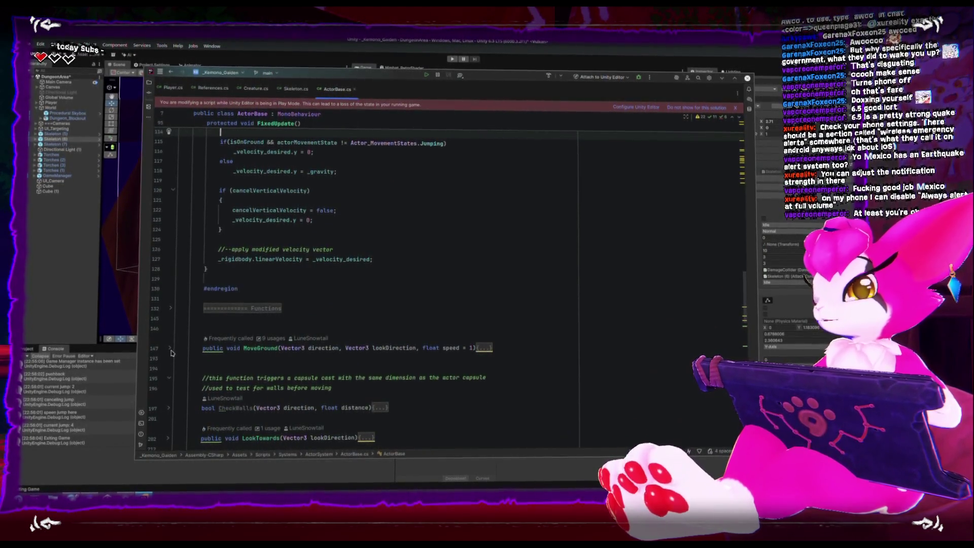
Unfold the MoveGround method body and read through its ground-projection code.
left_click(485, 346)
scroll(278, 355, "up", 1)
scroll(278, 355, "down", 2)
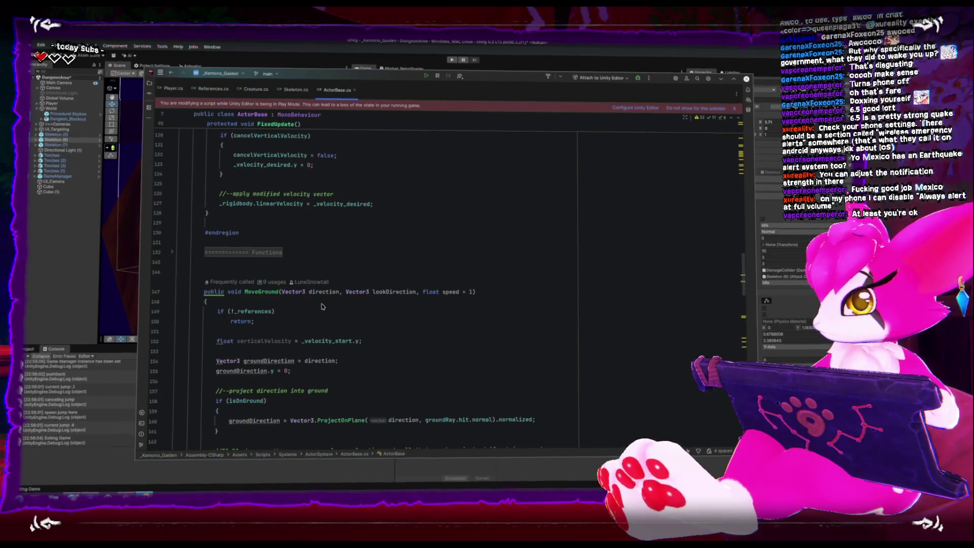
scroll(321, 307, "down", 2)
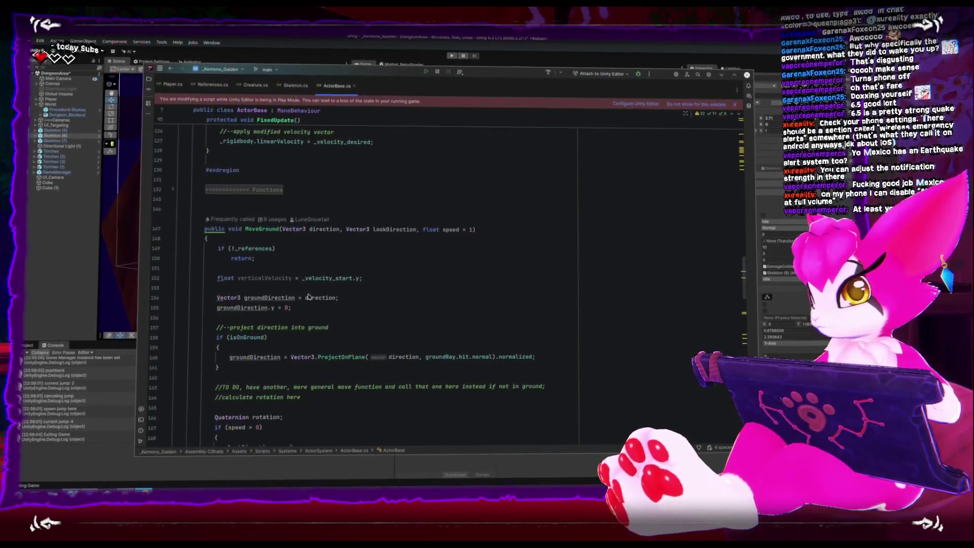
scroll(304, 300, "down", 1)
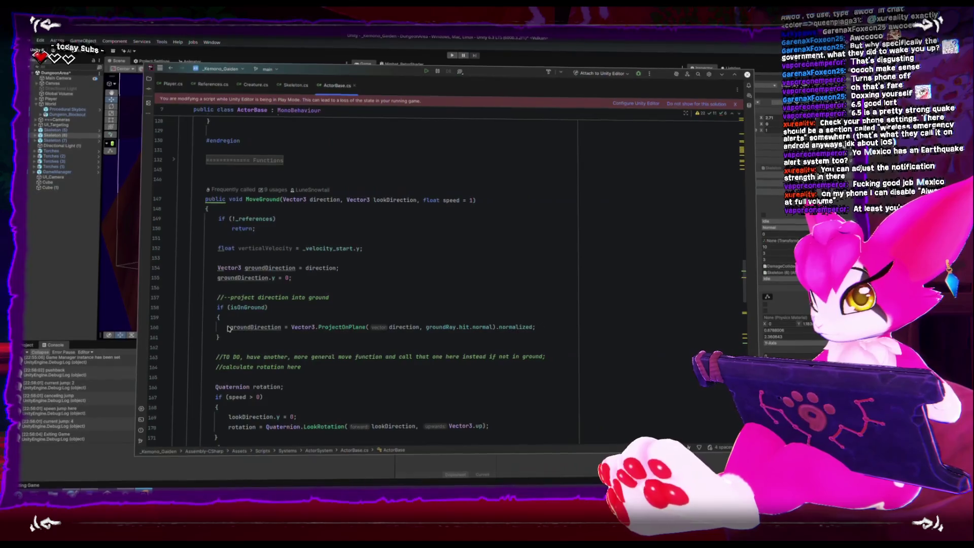
left_click(251, 327)
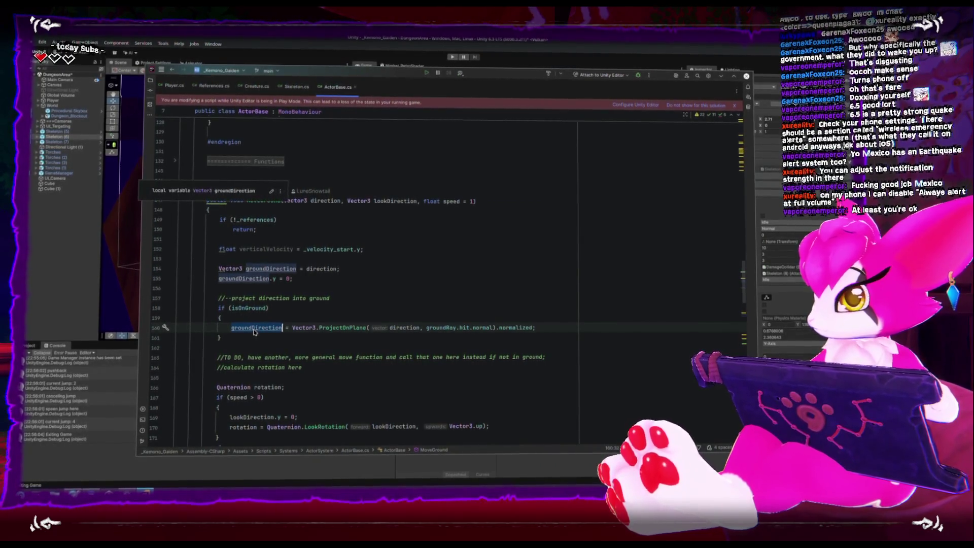
mouse_move(254, 332)
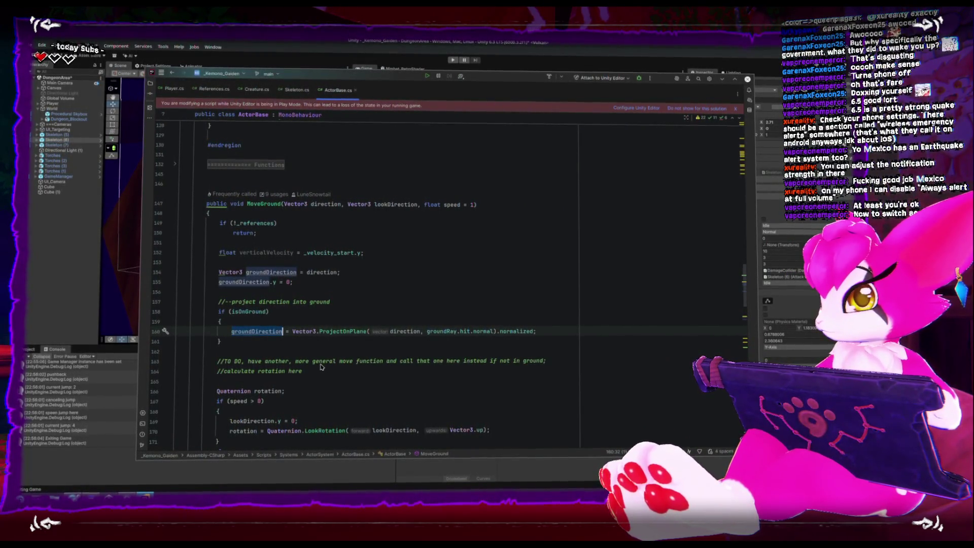
scroll(321, 366, "down", 1)
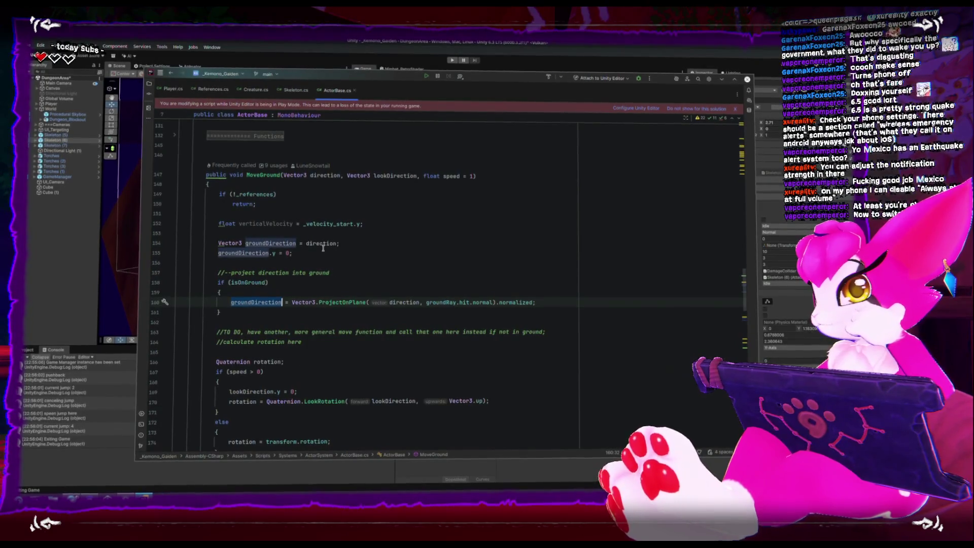
scroll(295, 321, "down", 3)
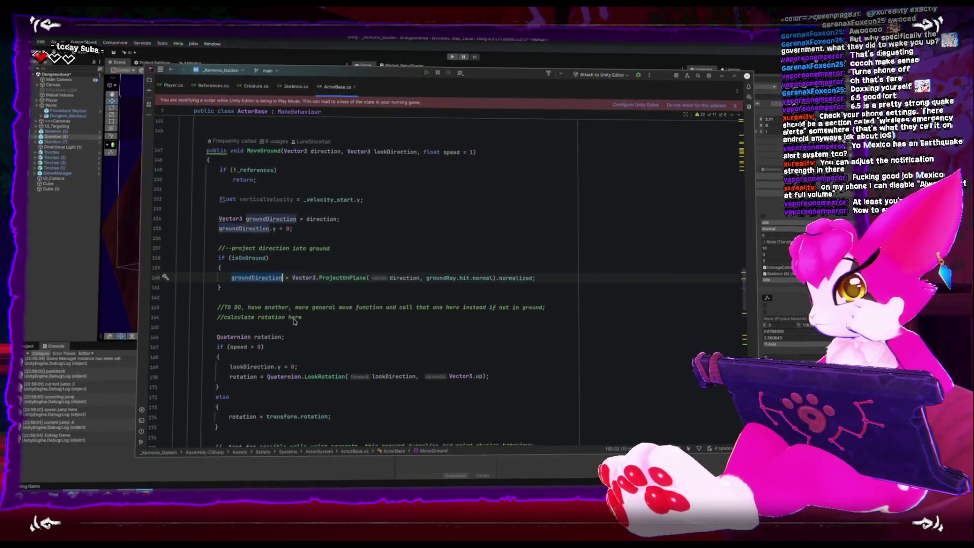
scroll(295, 321, "down", 3)
scroll(294, 323, "up", 5)
scroll(294, 324, "up", 2)
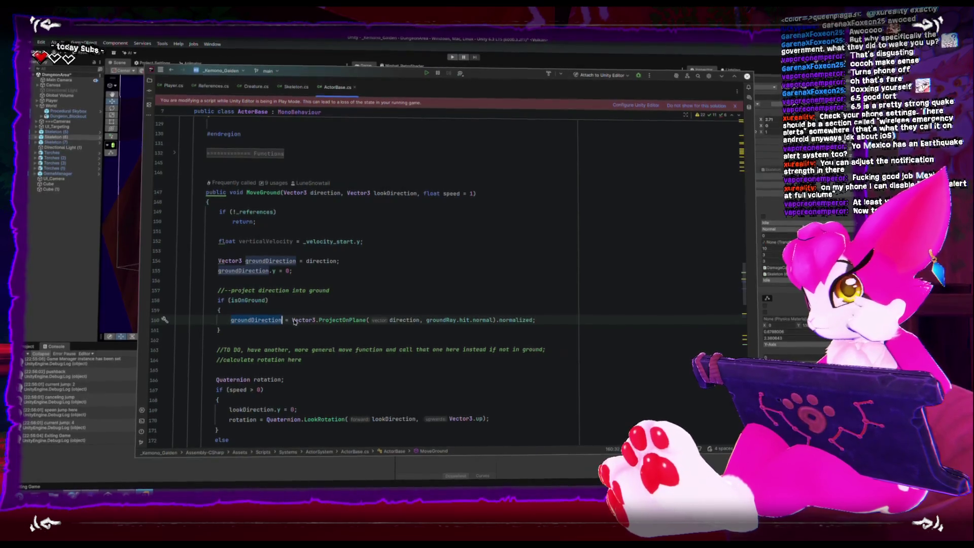
left_click(256, 86)
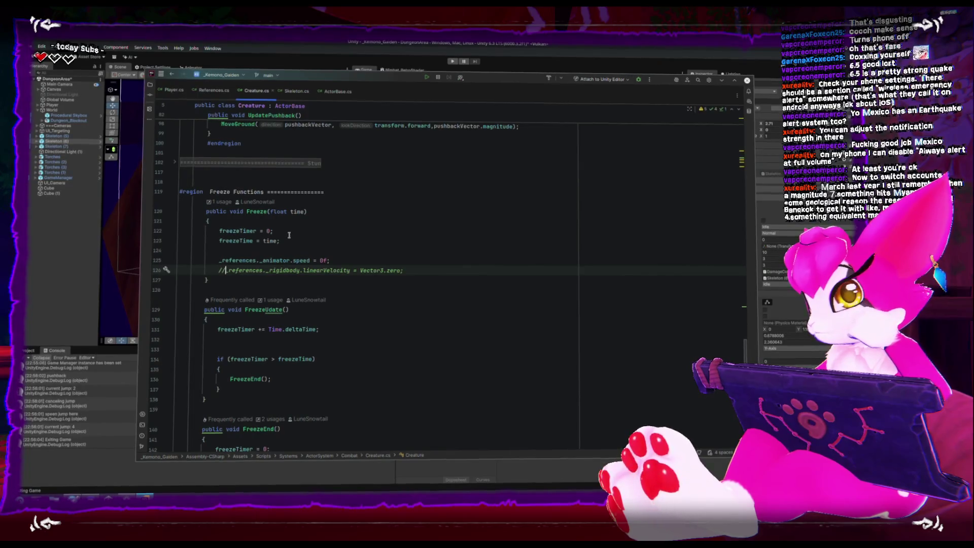
scroll(289, 234, "down", 4)
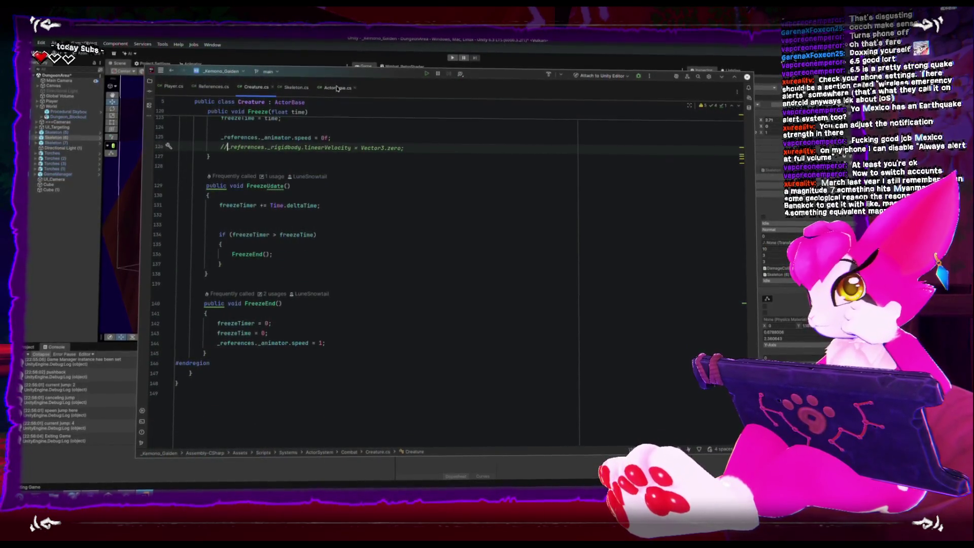
left_click(324, 89)
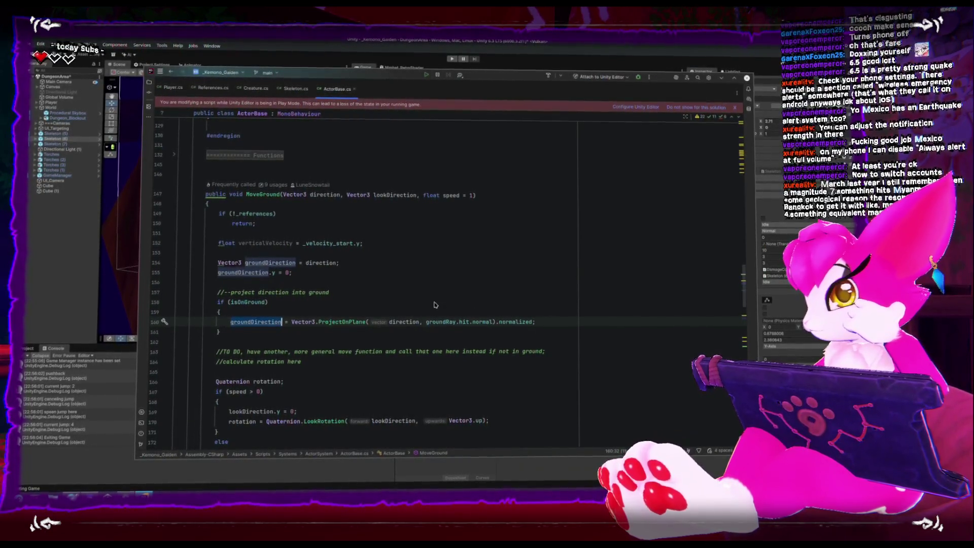
scroll(335, 307, "down", 1)
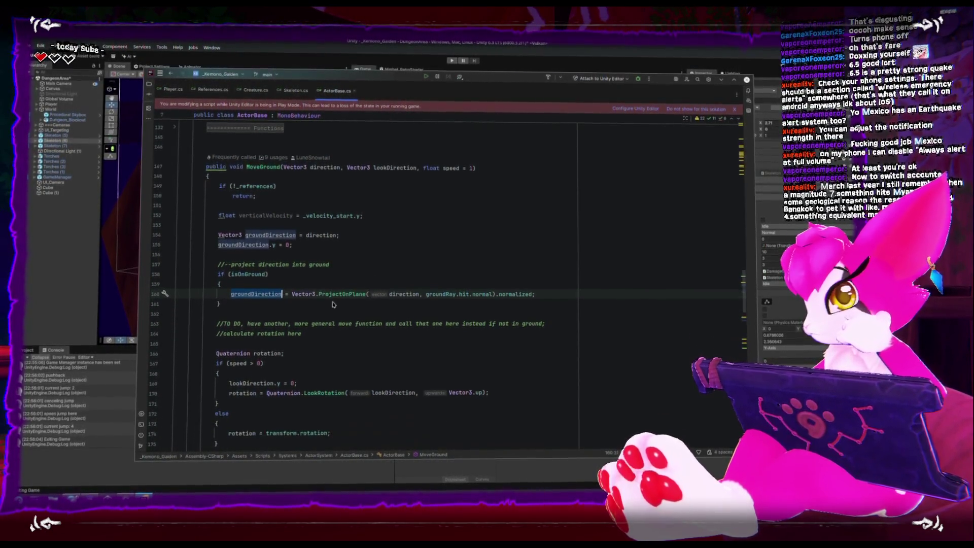
Add a groundDirection.Normalize(); line after the isOnGround block.
left_click(295, 308)
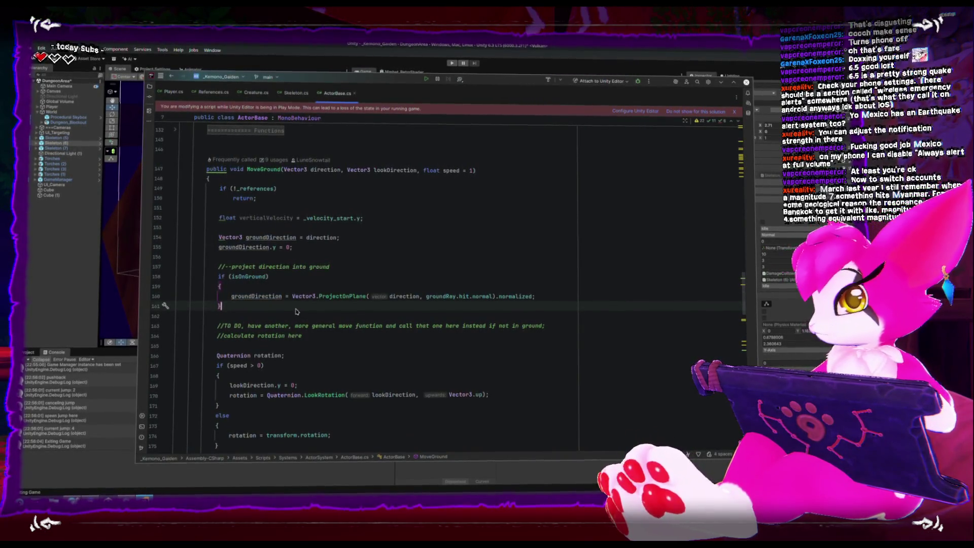
key("Return")
type("g")
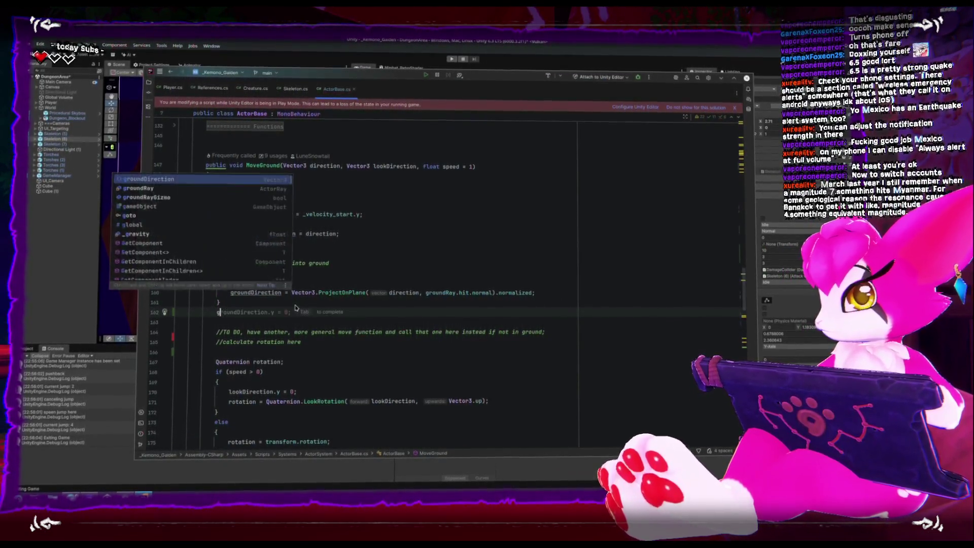
type("roundDirection.nor")
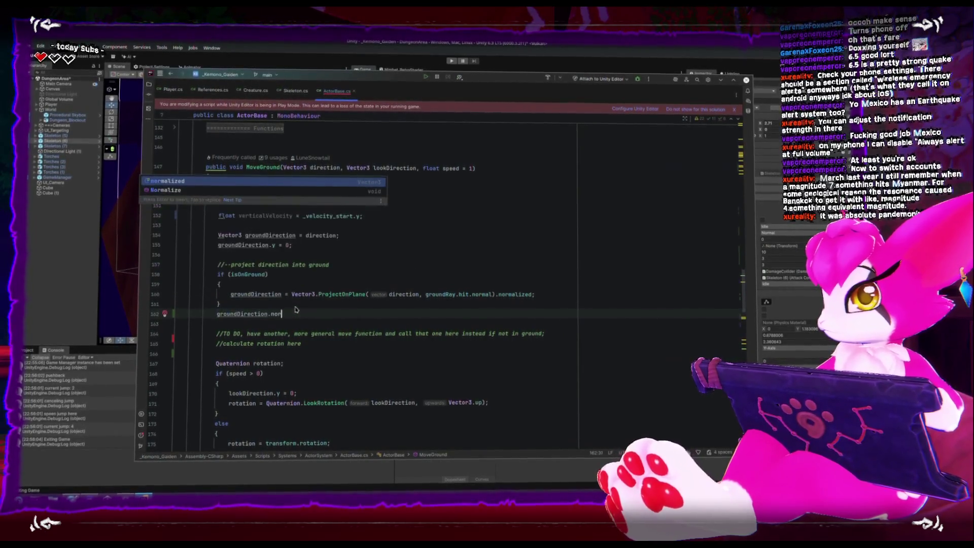
key("Down")
key("Return")
type(";")
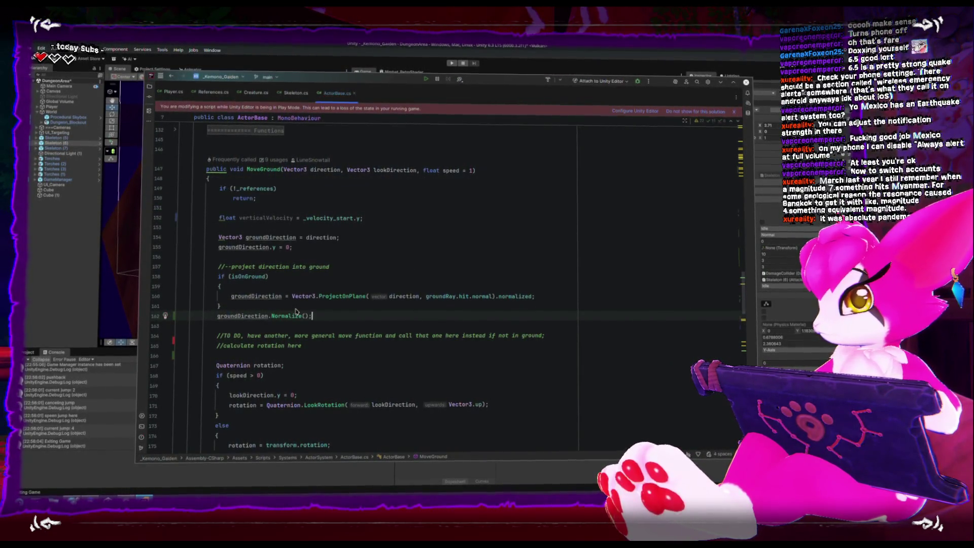
Wrap the Normalize call in a new else branch, then let Unity recompile.
key("Up")
key("Return")
type("els")
key("Return")
key("Return")
type("{")
key("Return")
key("ctrl+shift+alt+Up")
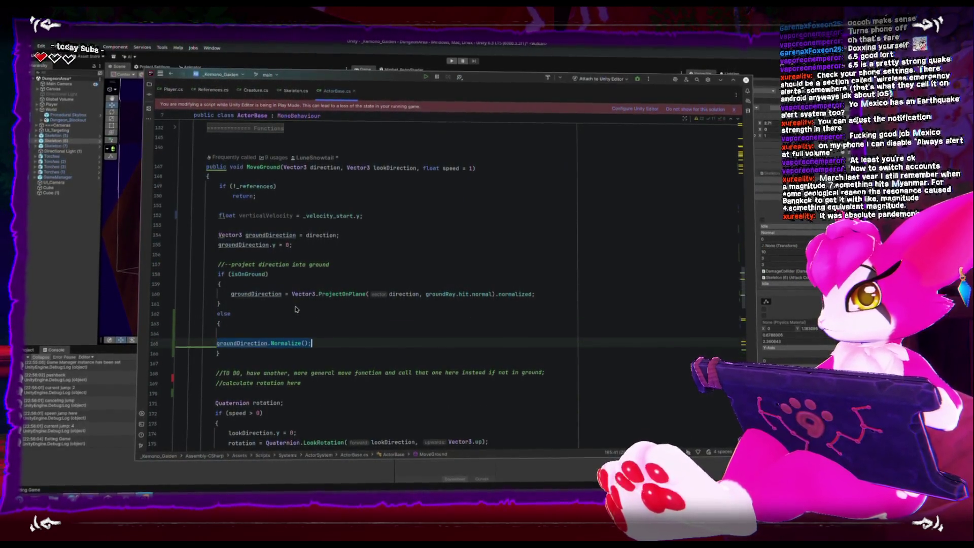
key("Up")
key("BackSpace")
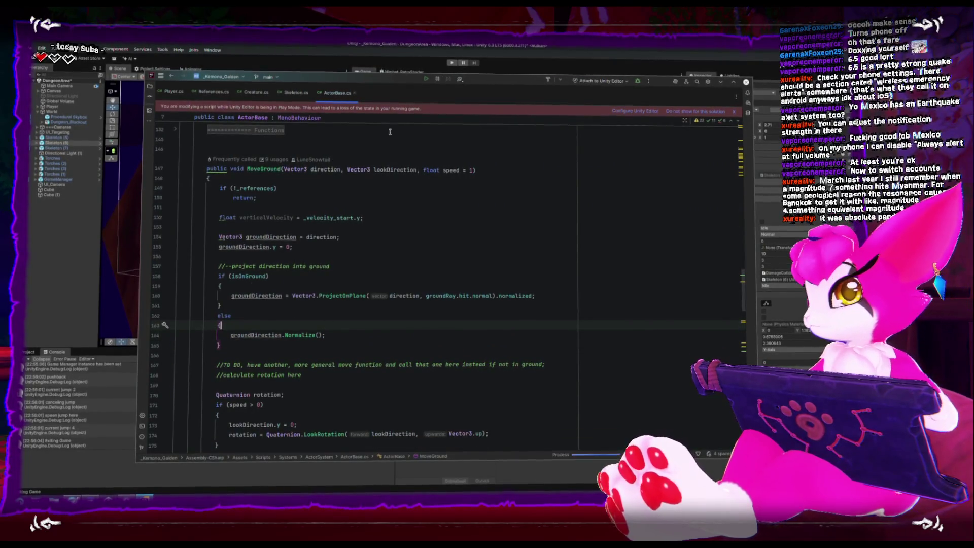
left_click(291, 71)
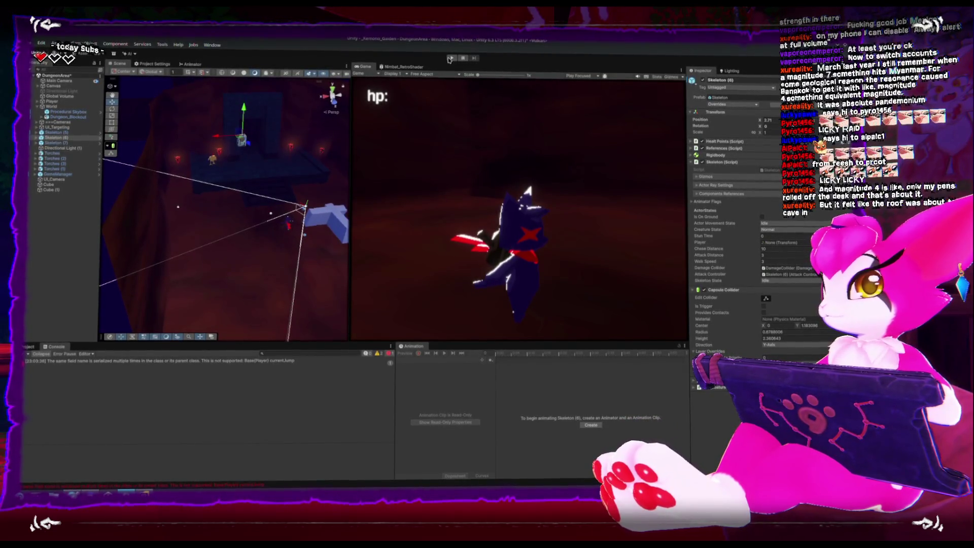
left_click(441, 199)
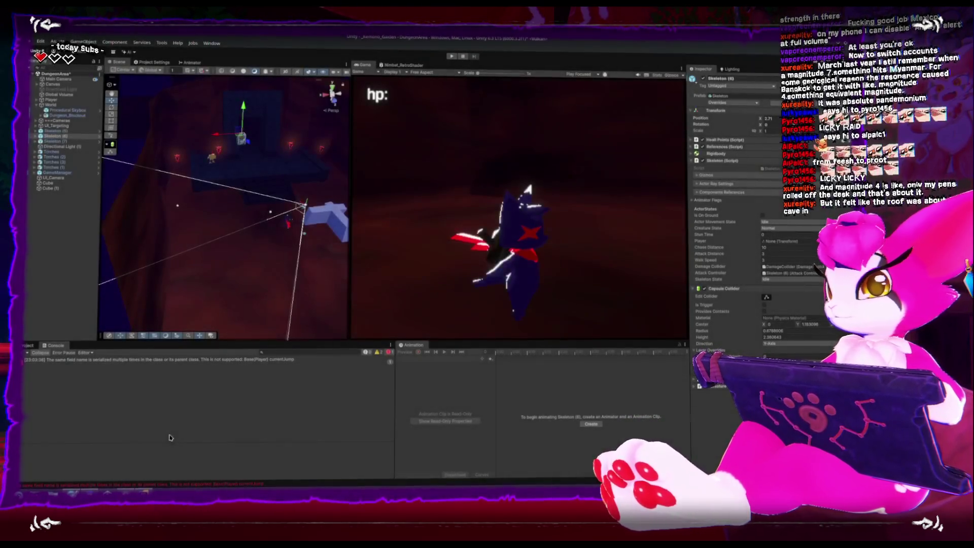
key("alt+Tab")
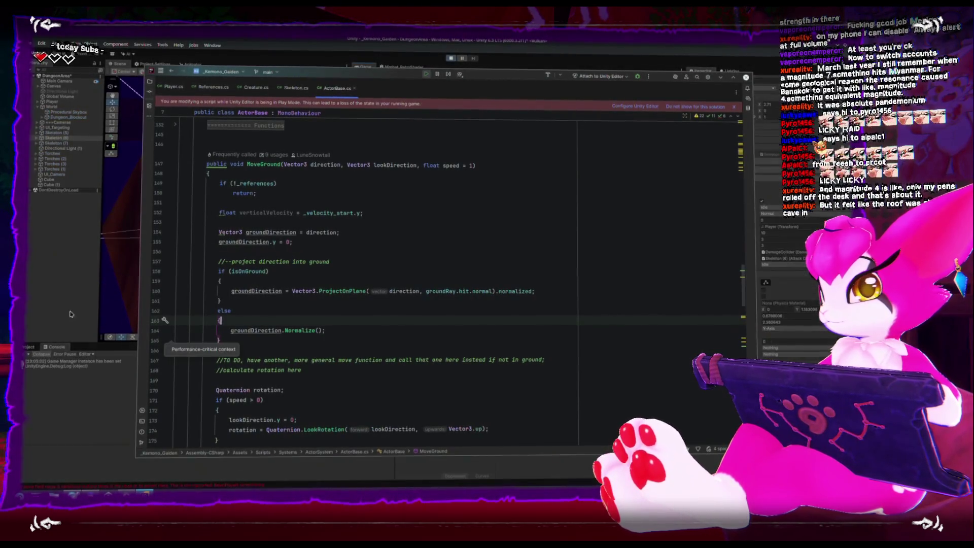
key("alt+Tab")
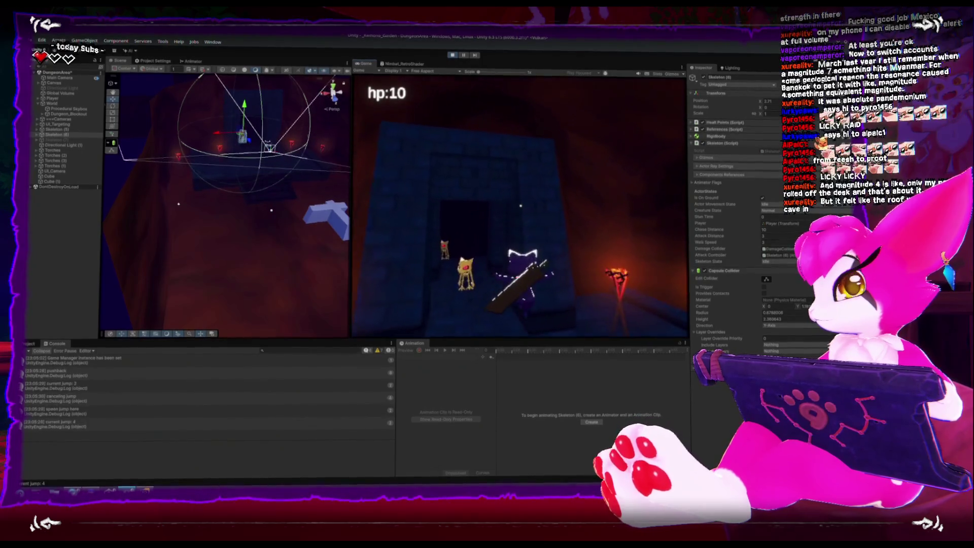
key("Escape")
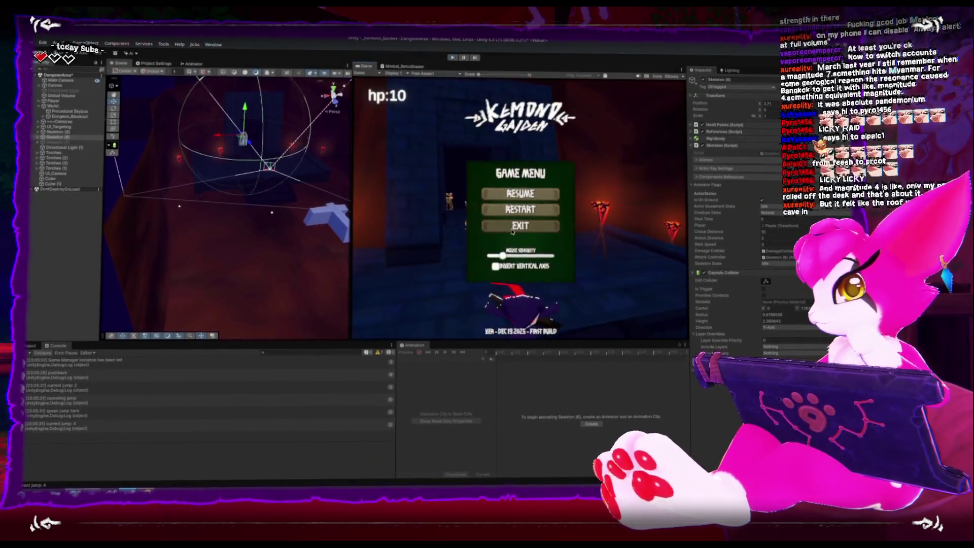
left_click(522, 222)
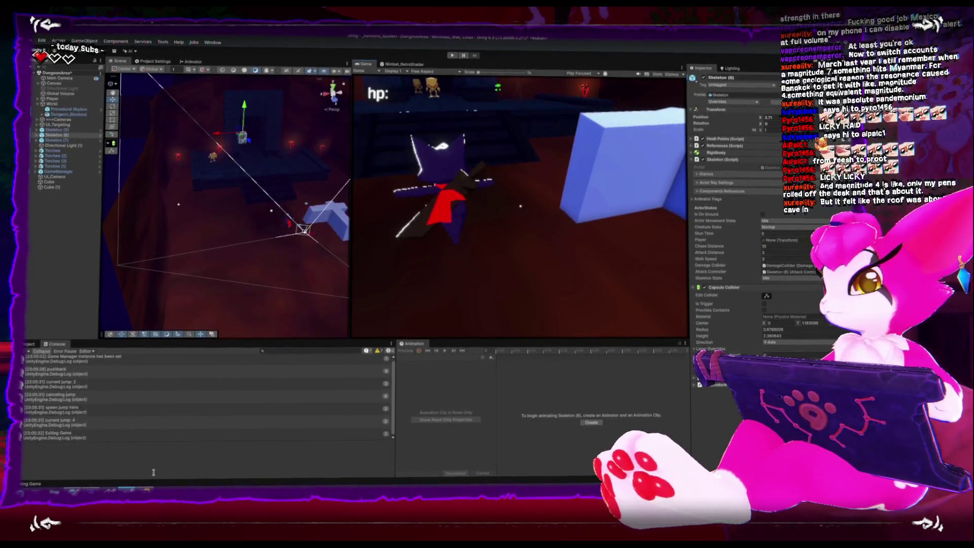
key("alt+Tab")
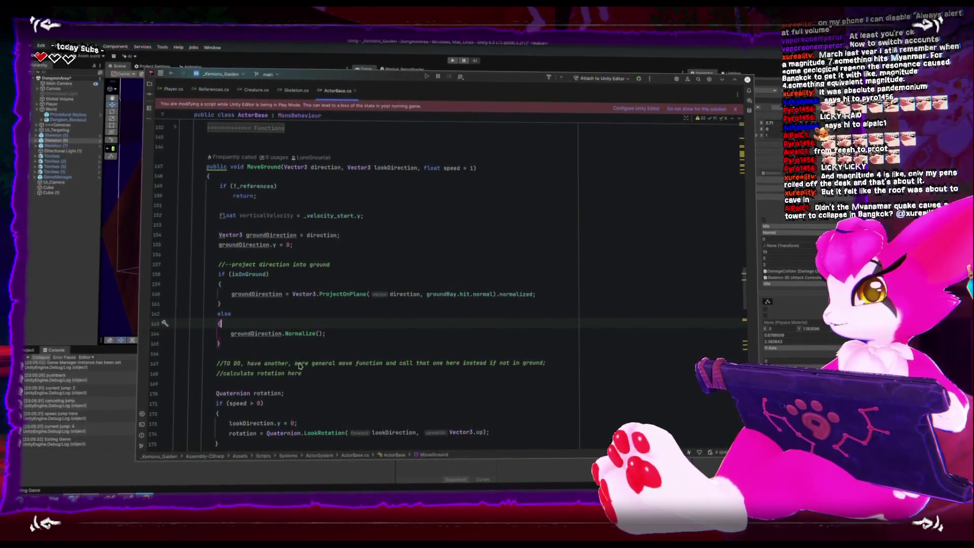
Read through Creature.cs's Freeze and Pushback regions, then return to Unity.
left_click(259, 92)
scroll(321, 277, "up", 6)
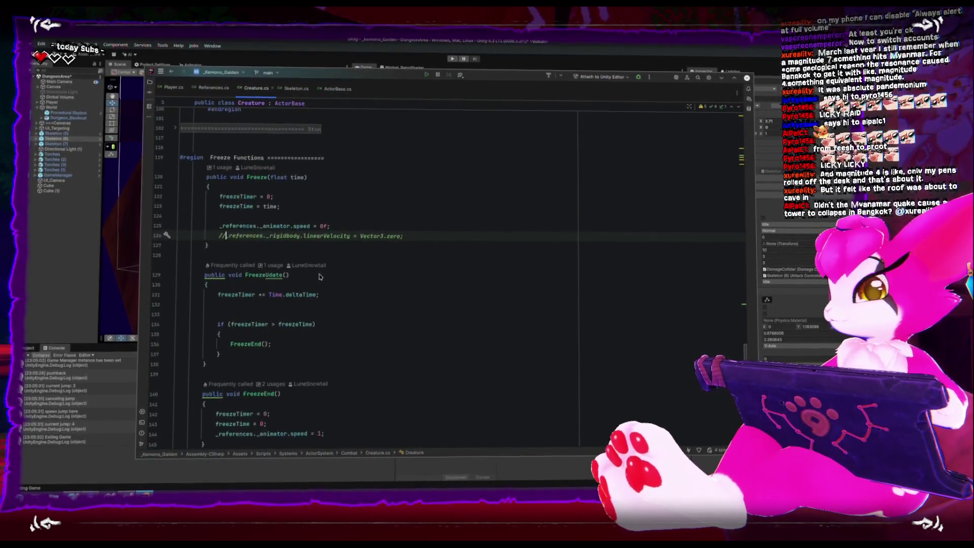
scroll(319, 276, "up", 3)
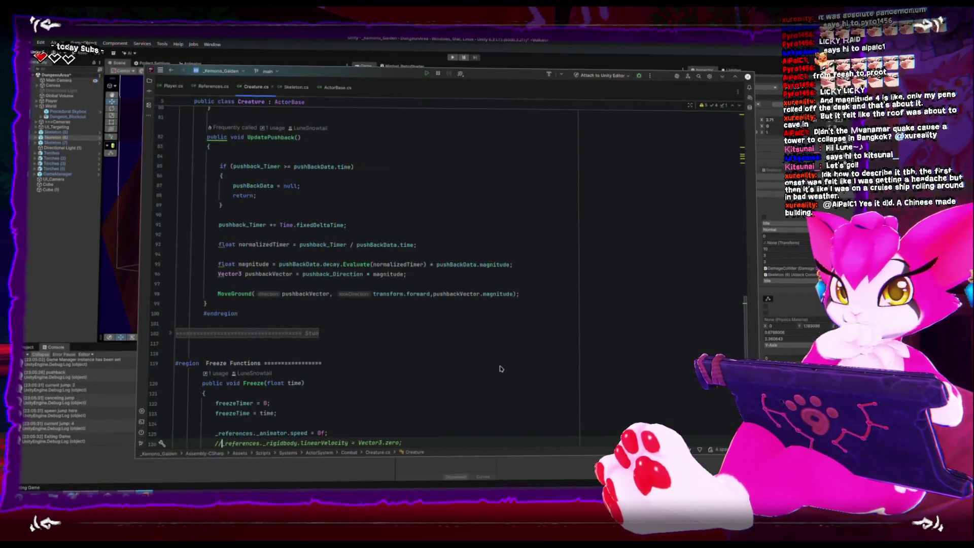
key("alt+Tab")
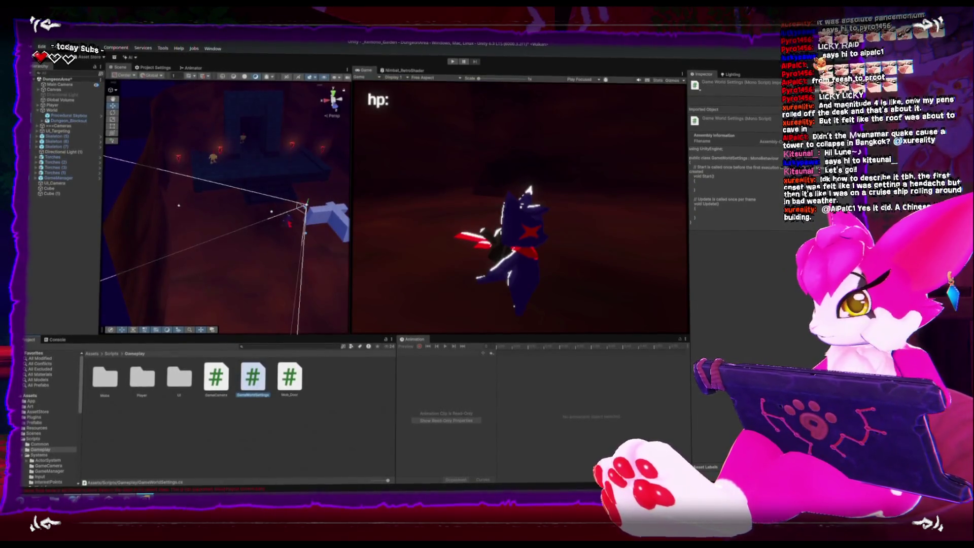
Open GameWorldSettings from the Gameplay folder in Rider and select its generated Start/Update boilerplate.
key("alt+Tab")
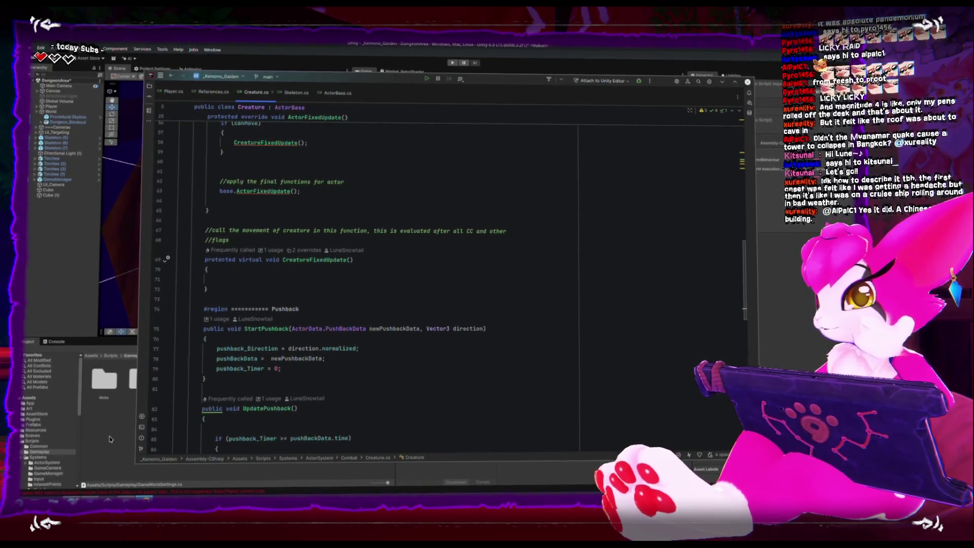
key("alt+Tab")
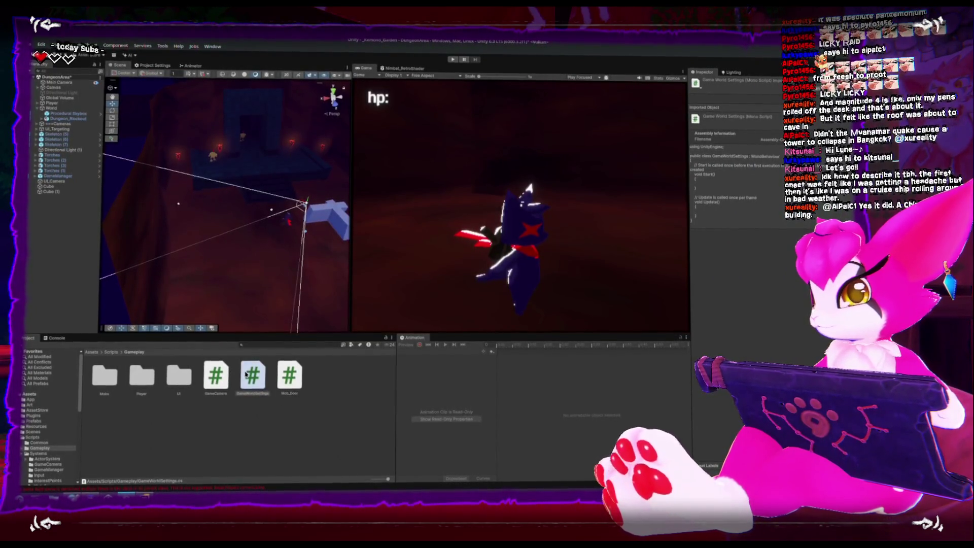
double_click(252, 376)
left_click(209, 261)
mouse_move(214, 273)
left_mouse_down()
mouse_move(203, 262)
mouse_move(198, 156)
left_mouse_up()
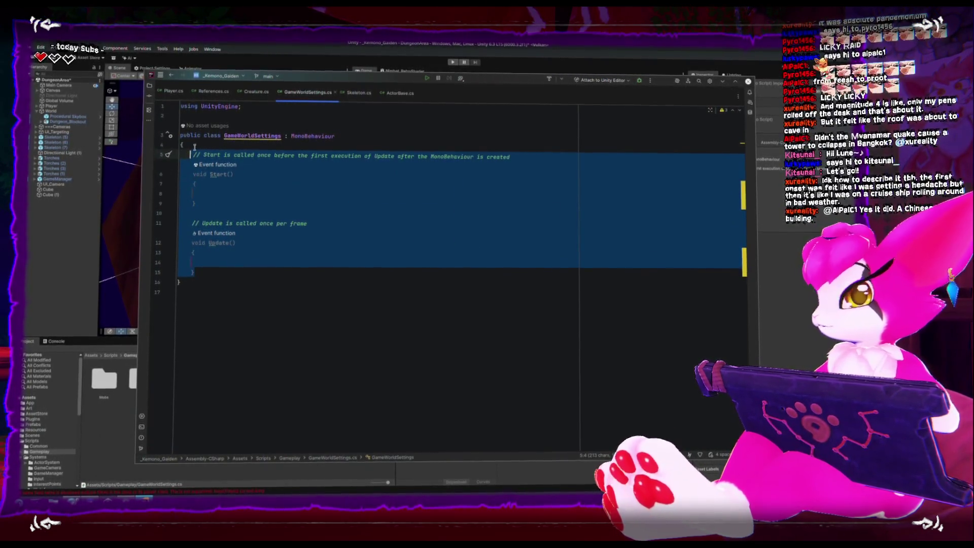
Delete the Start/Update boilerplate and the ': MonoBehaviour' base, leaving an empty GameWorldSettings class.
key("BackSpace")
double_click(311, 132)
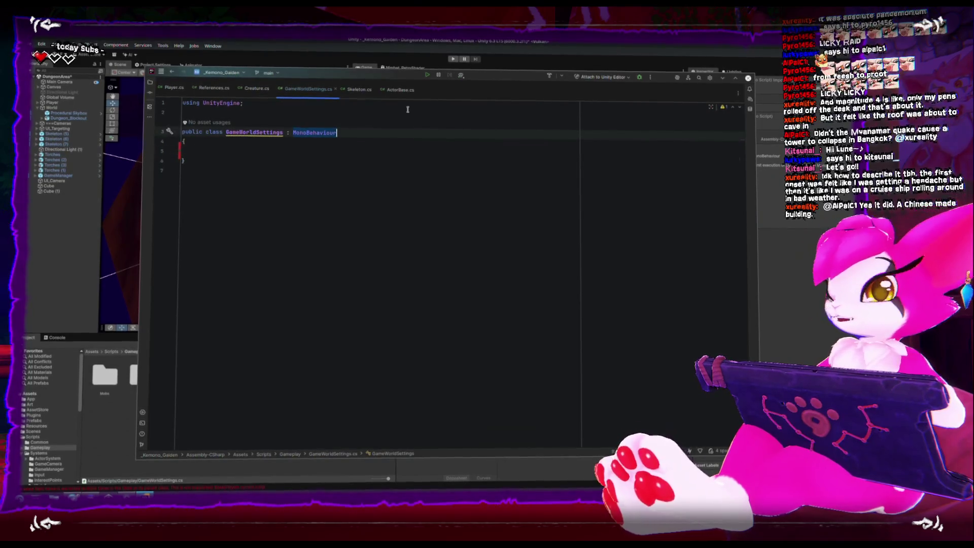
key("BackSpace")
key("BackSpace")
key("BackSpace")
key("Down")
key("Down")
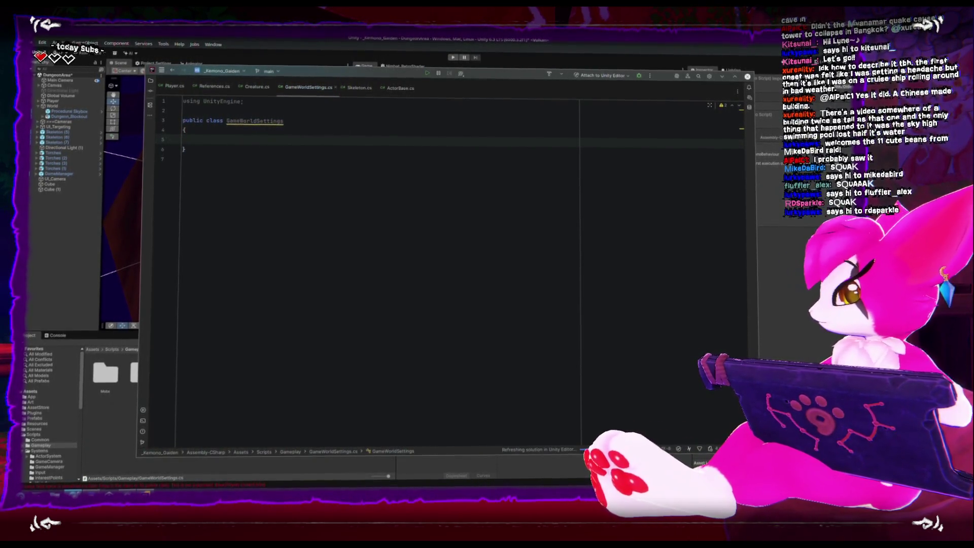
key("alt+Tab")
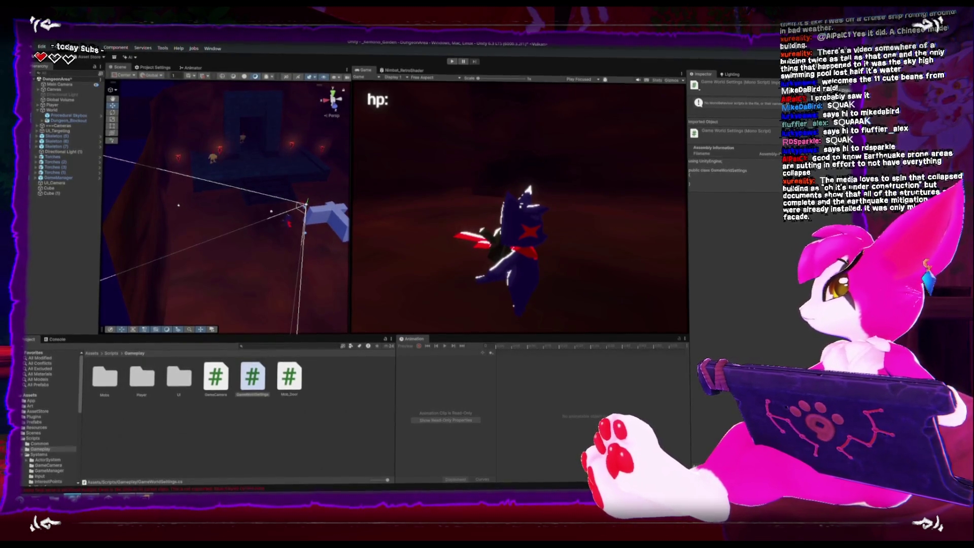
Watch the YouTube Short on resonance in buildings of different heights, then close the browser.
mouse_move(973, 218)
left_mouse_down()
mouse_move(733, 217)
mouse_move(124, 162)
mouse_move(157, 152)
mouse_move(165, 135)
left_mouse_up()
right_click(165, 135)
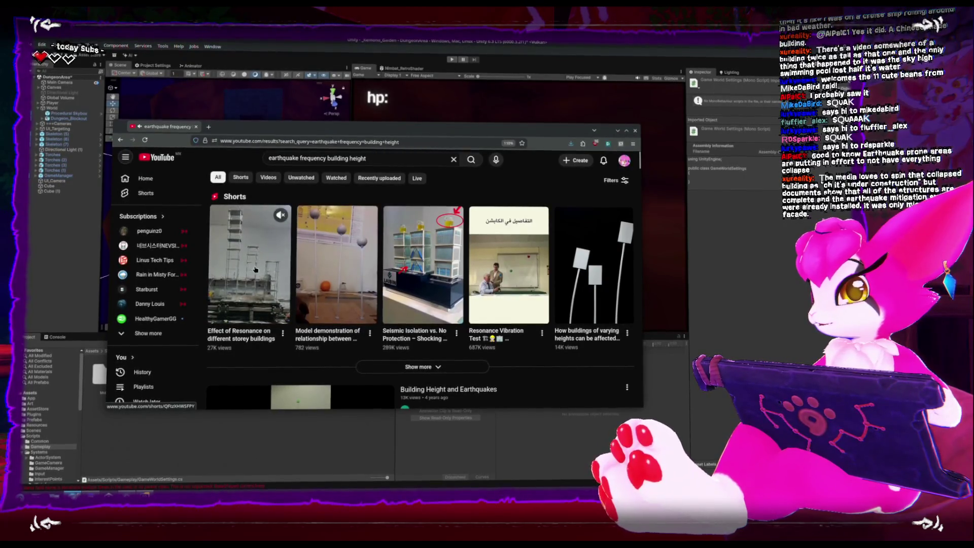
left_click(255, 270)
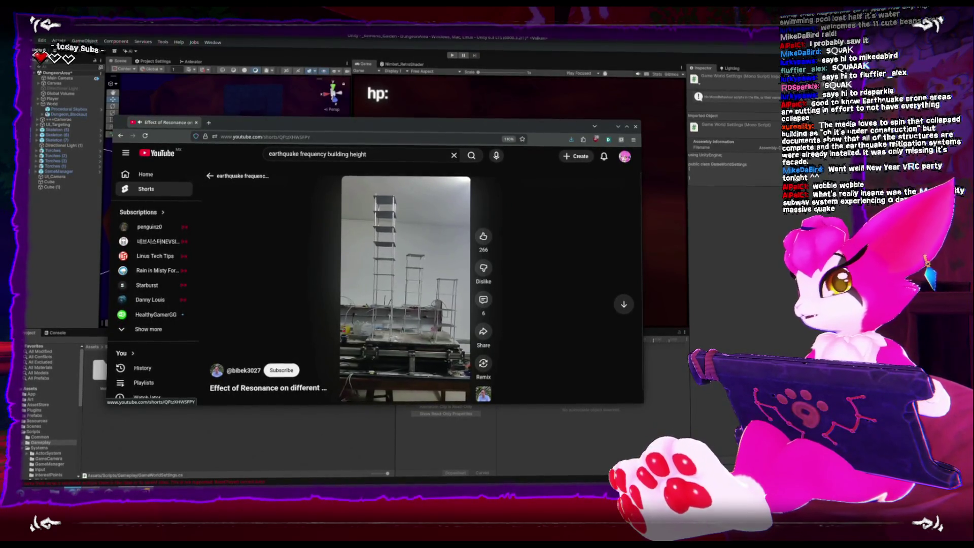
left_click(635, 127)
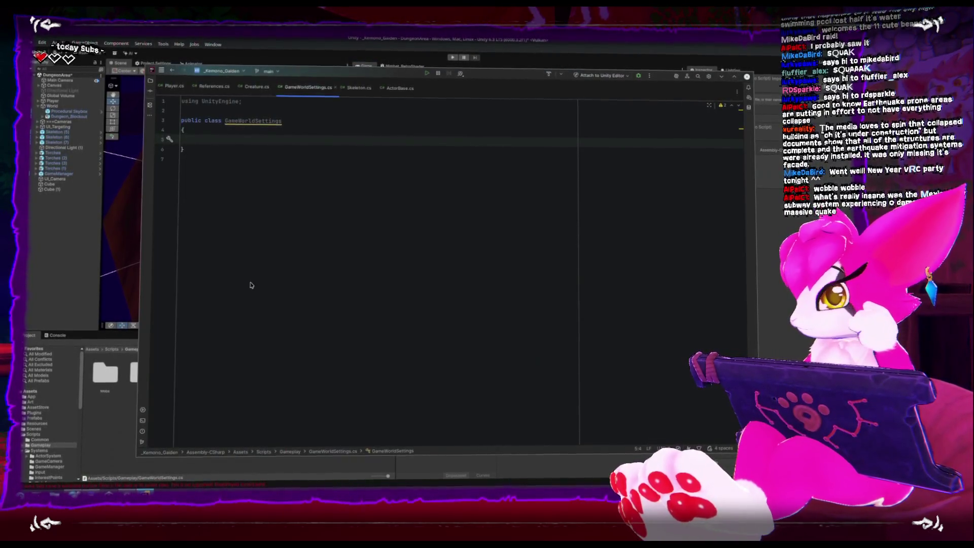
Declare 'public static float gravity = 2;' inside the GameWorldSettings class.
type("st")
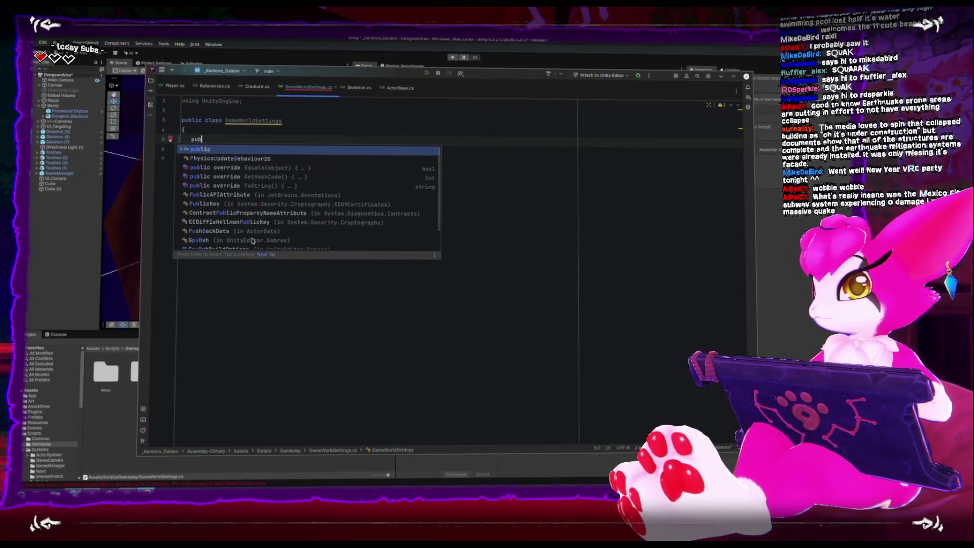
type("atic public f")
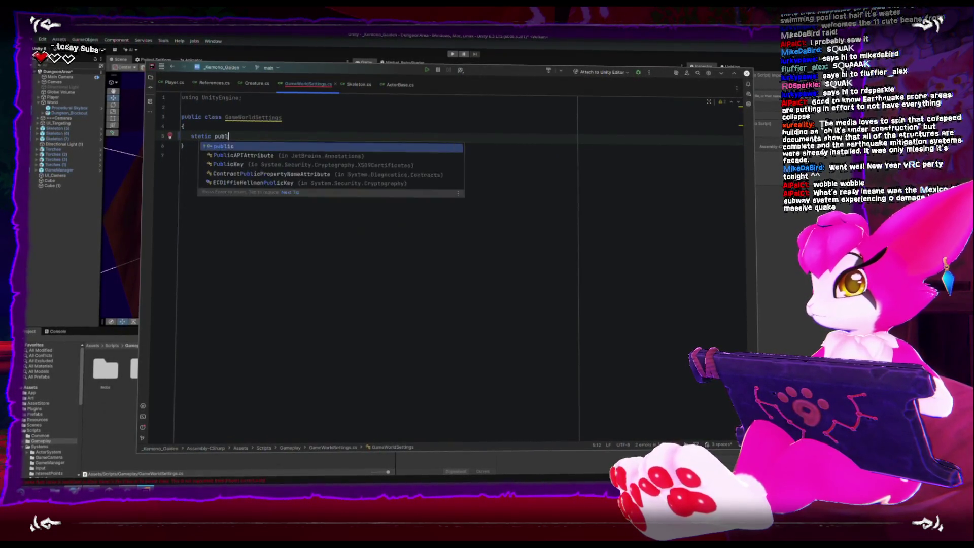
key("BackSpace")
key("BackSpace")
key("BackSpace")
type("pub")
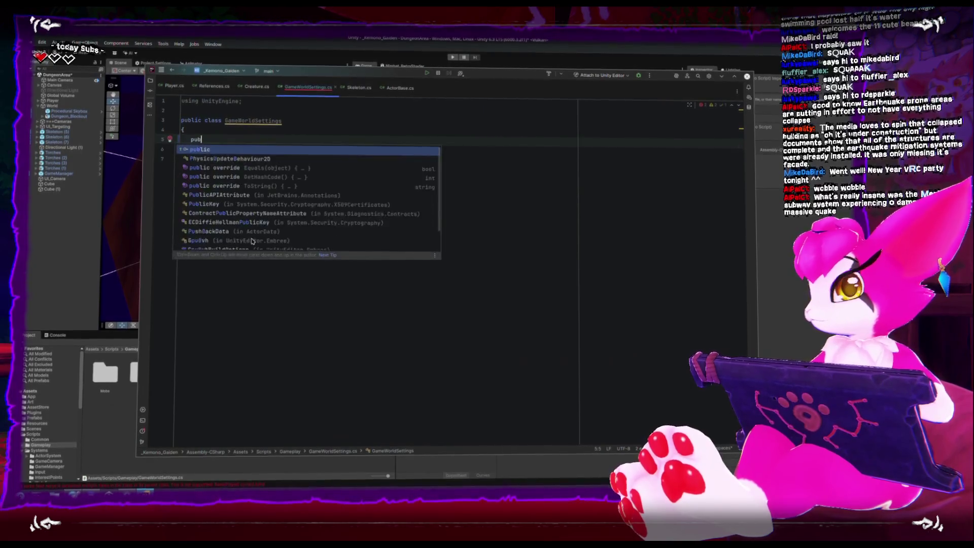
type("lic static float gravity ")
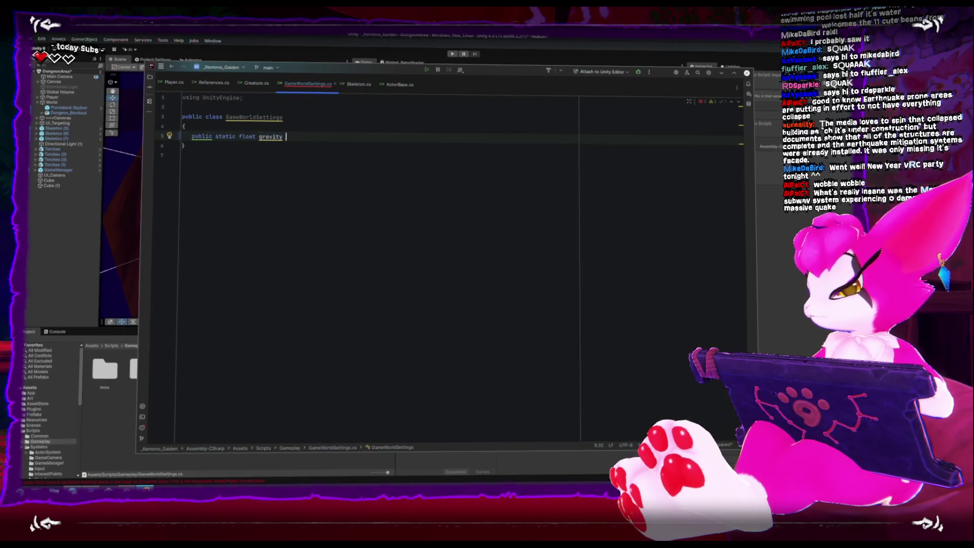
type("= 2;")
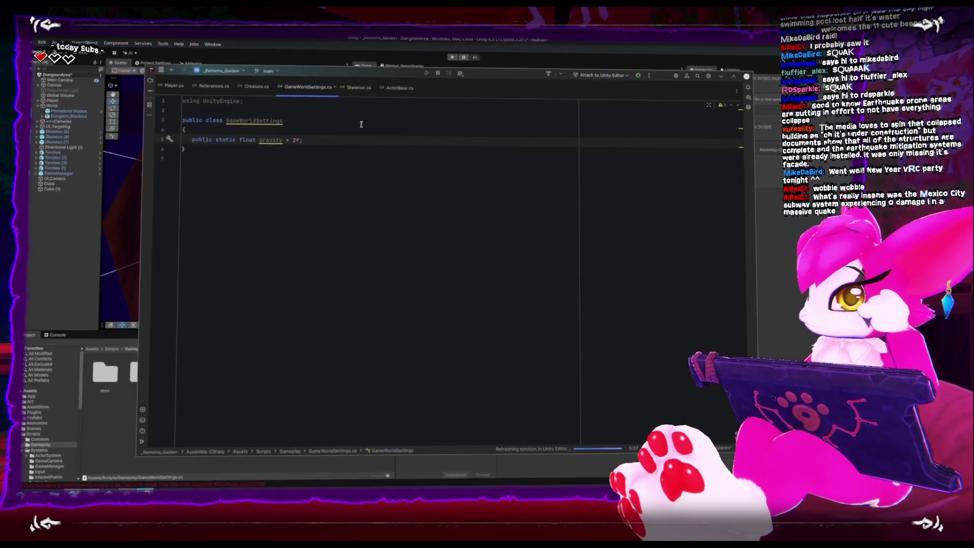
left_click(398, 87)
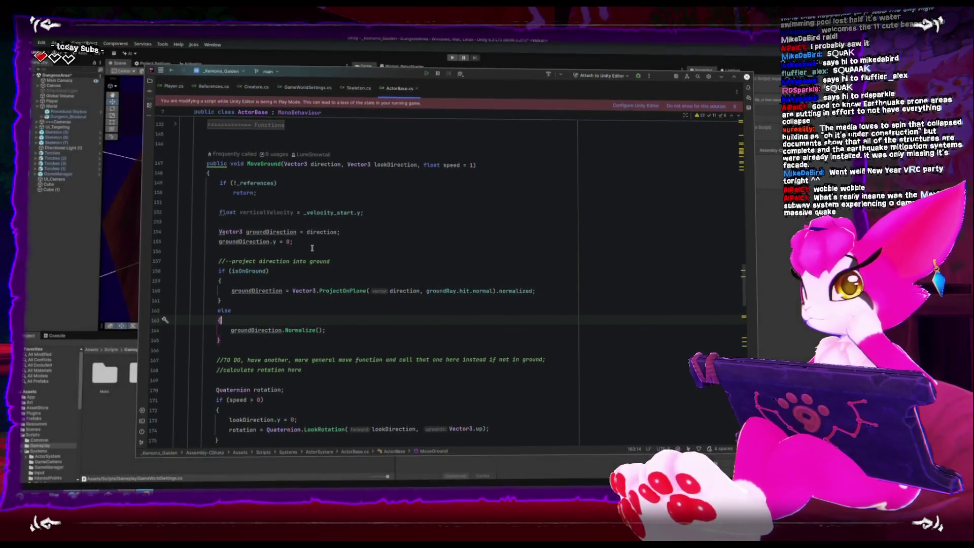
After FixedUpdate's vertical velocity rules, add '_velocity_desired.y *= GameWorldSettings.gravity;' and return to Unity.
scroll(312, 249, "up", 5)
scroll(312, 245, "up", 5)
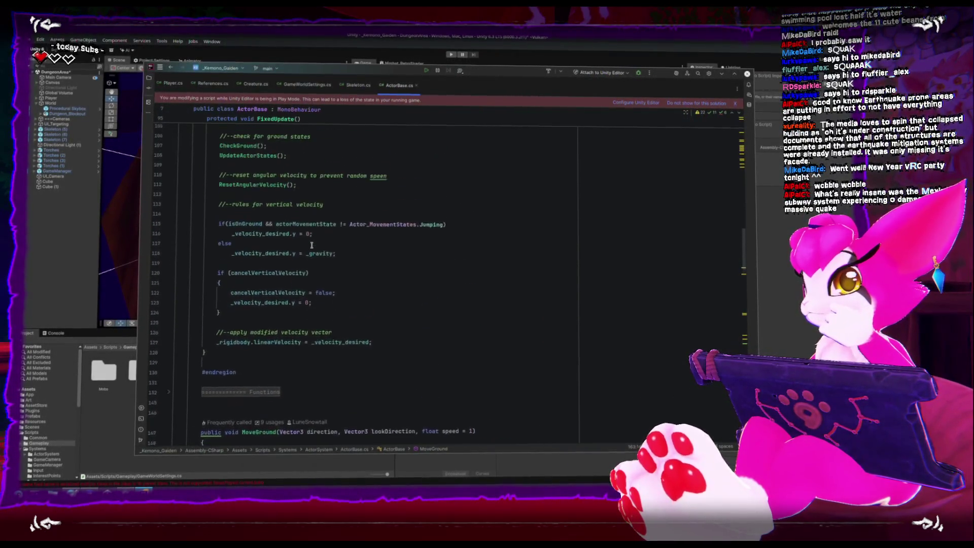
left_click(358, 339)
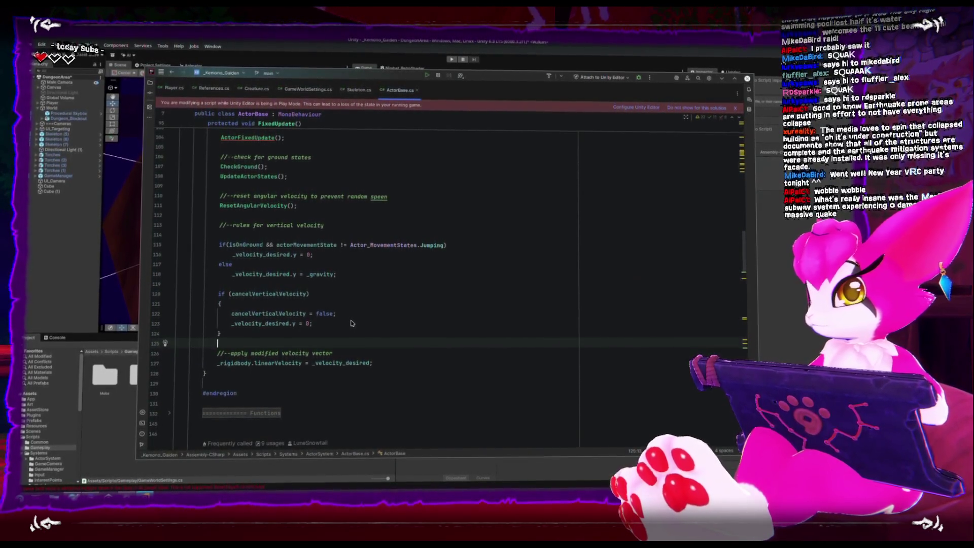
key("Return")
key("Up")
key("Return")
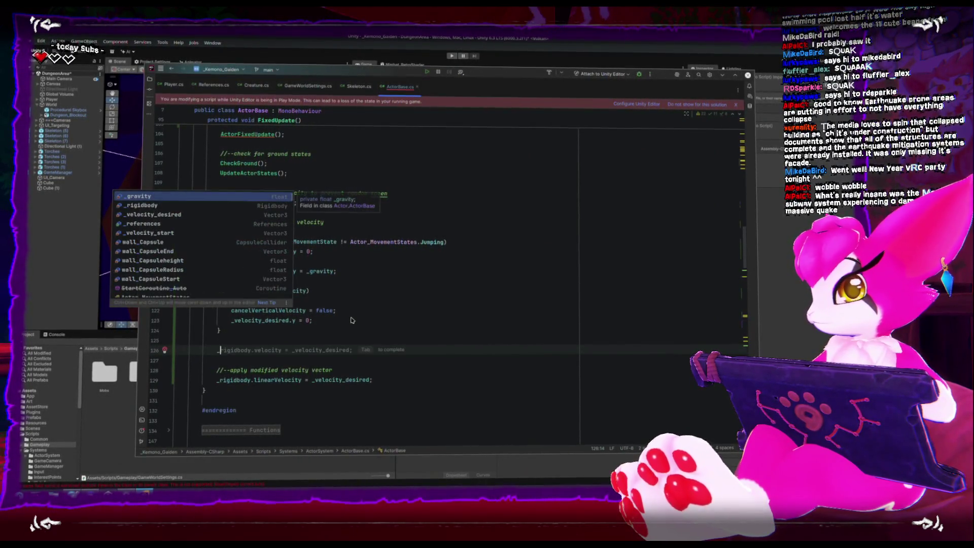
type("velo")
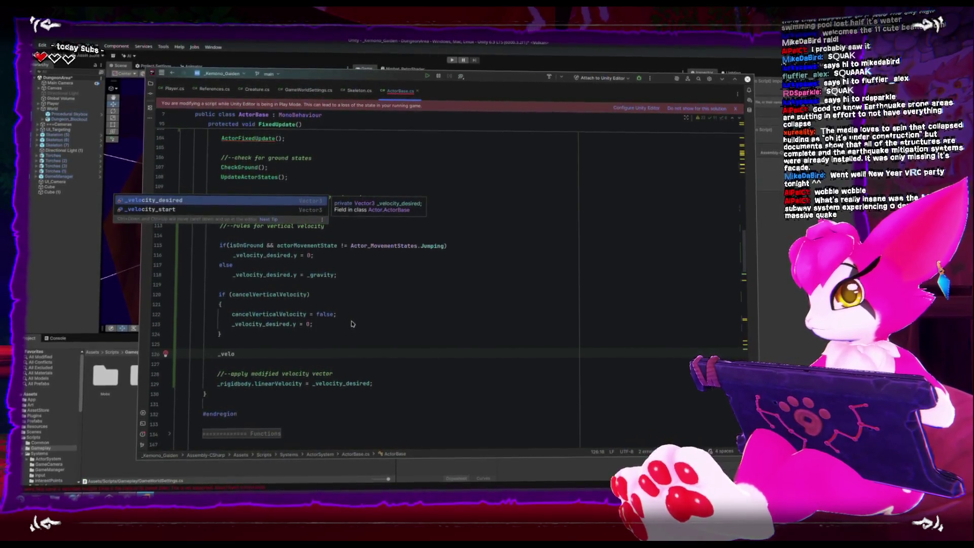
type("city_desired.y *= ")
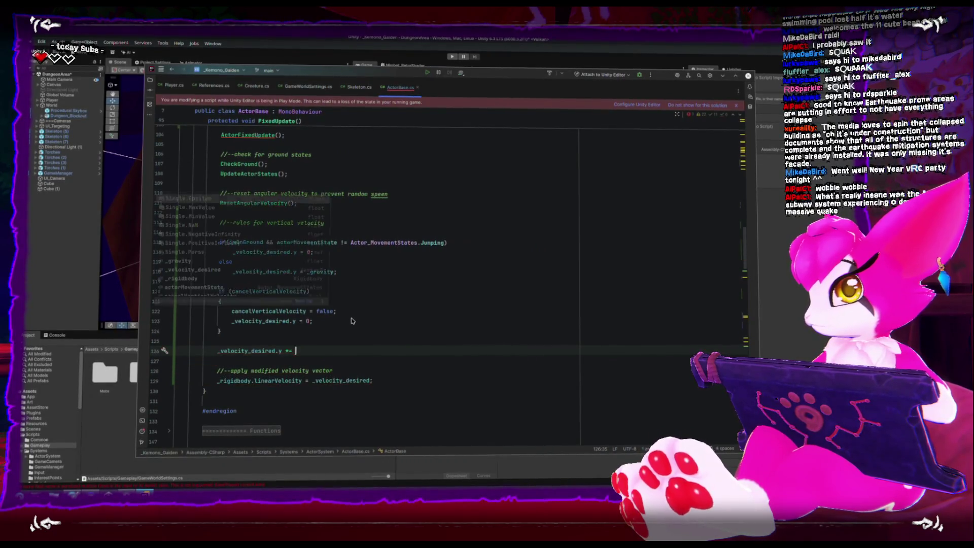
type("GameWorldSettings.g")
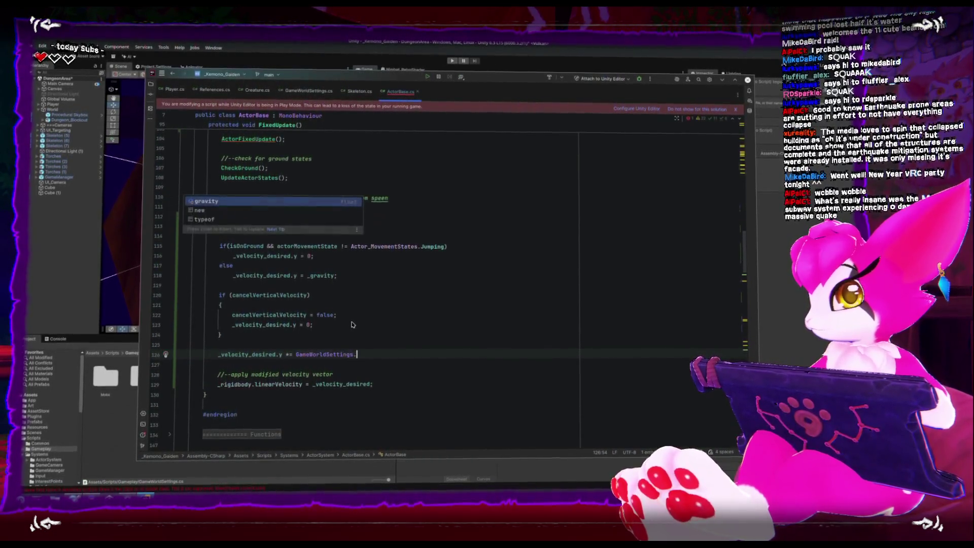
key("Return")
type(";")
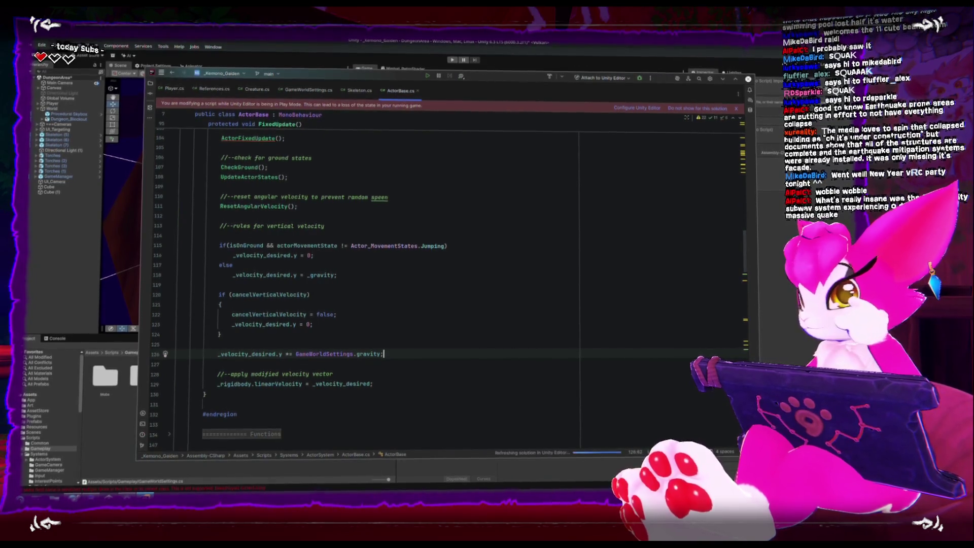
key("alt+Tab")
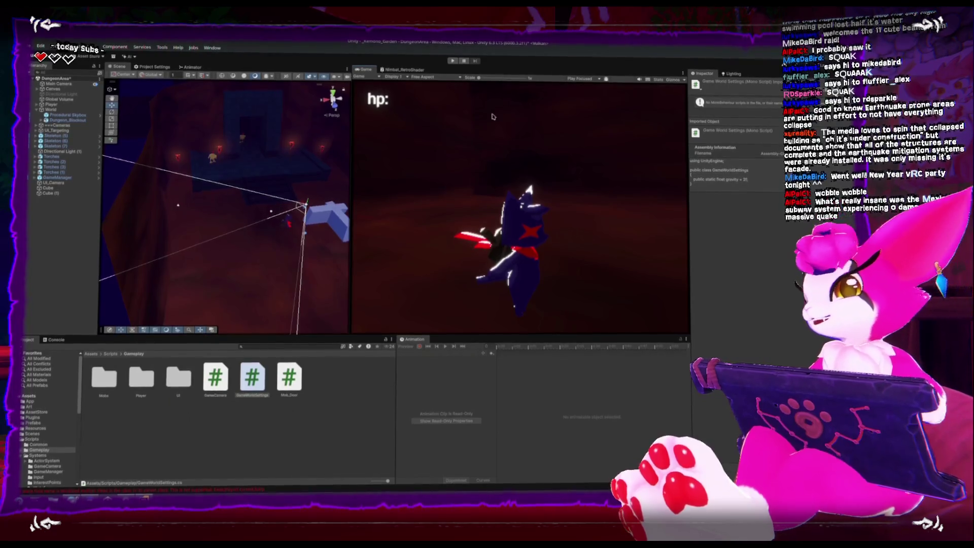
Enter Play mode and jump the character around the level, pausing and resuming once.
key("ctrl+p")
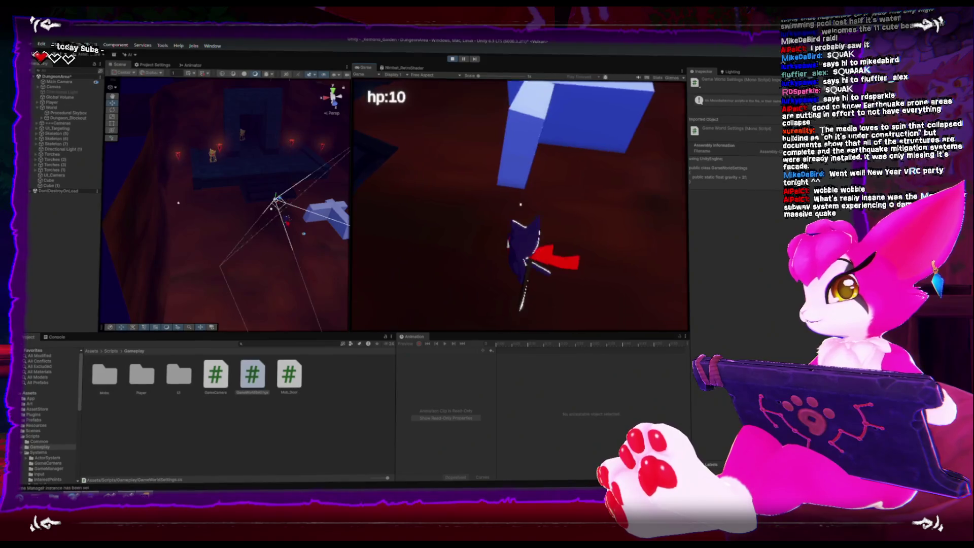
key("space")
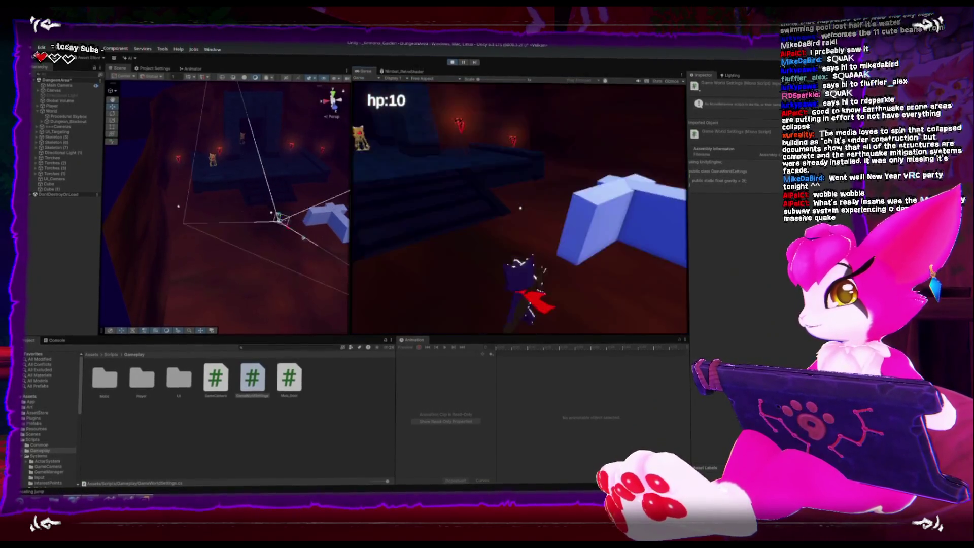
key("space")
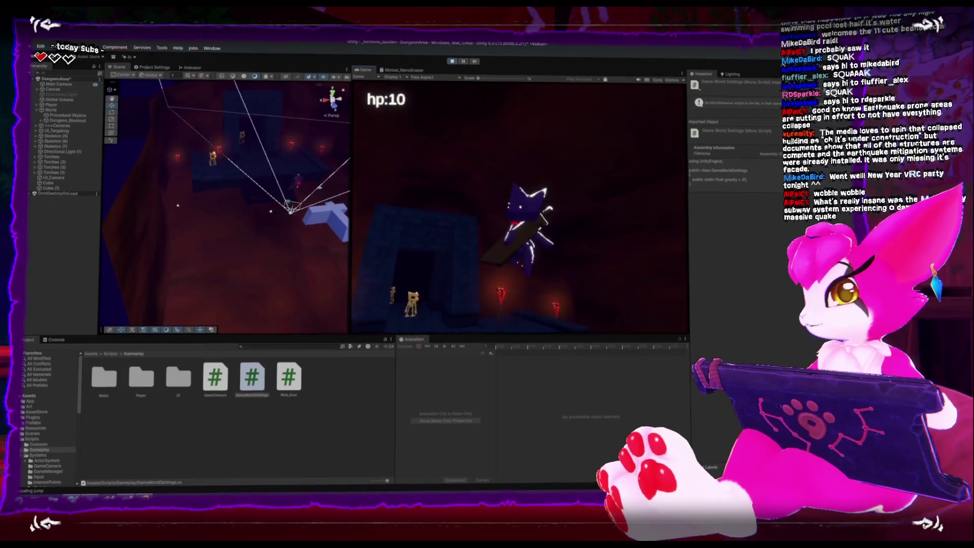
key("space")
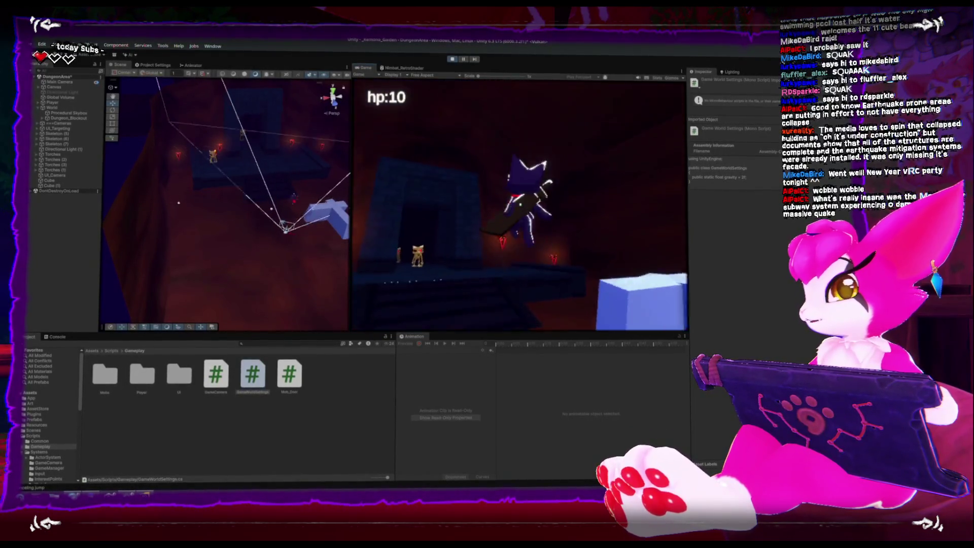
key("space")
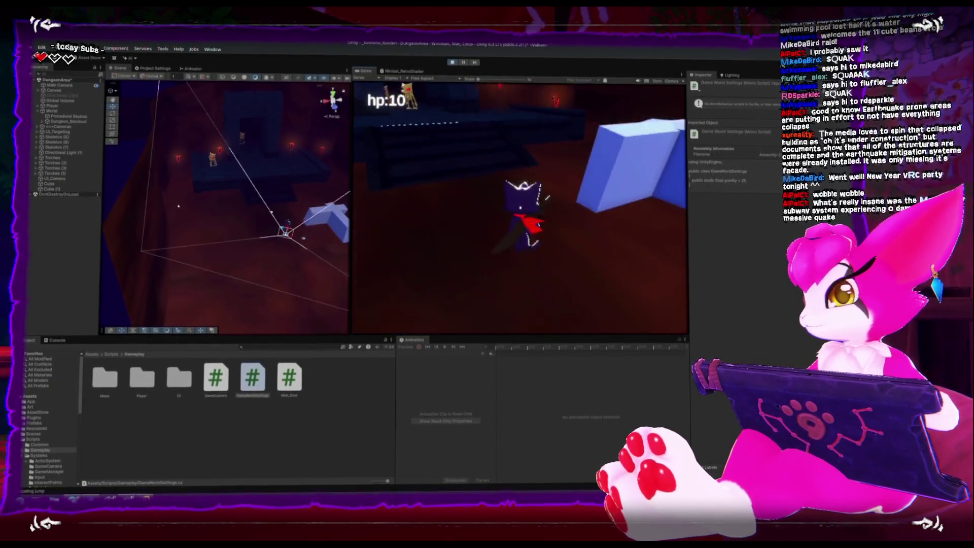
key("space")
key("Escape")
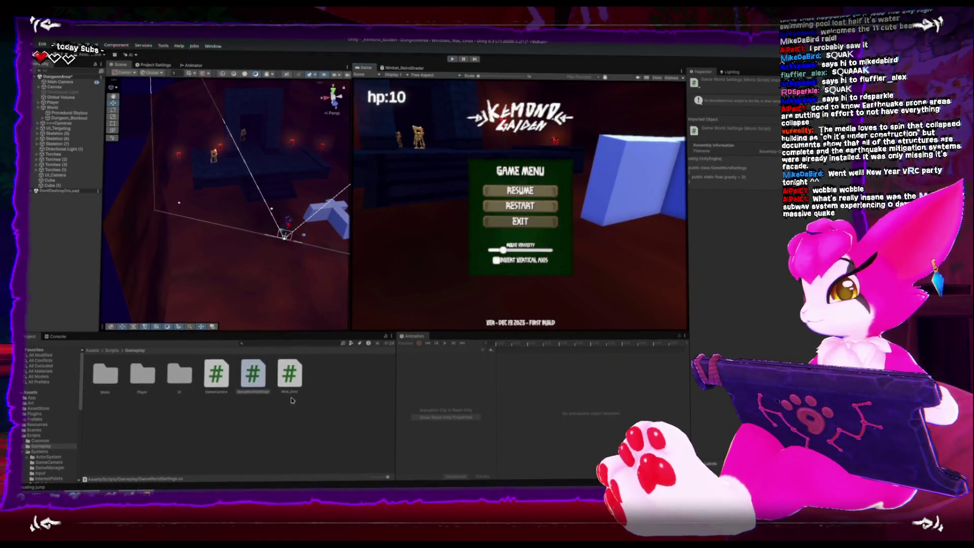
key("Escape")
key("alt+Tab")
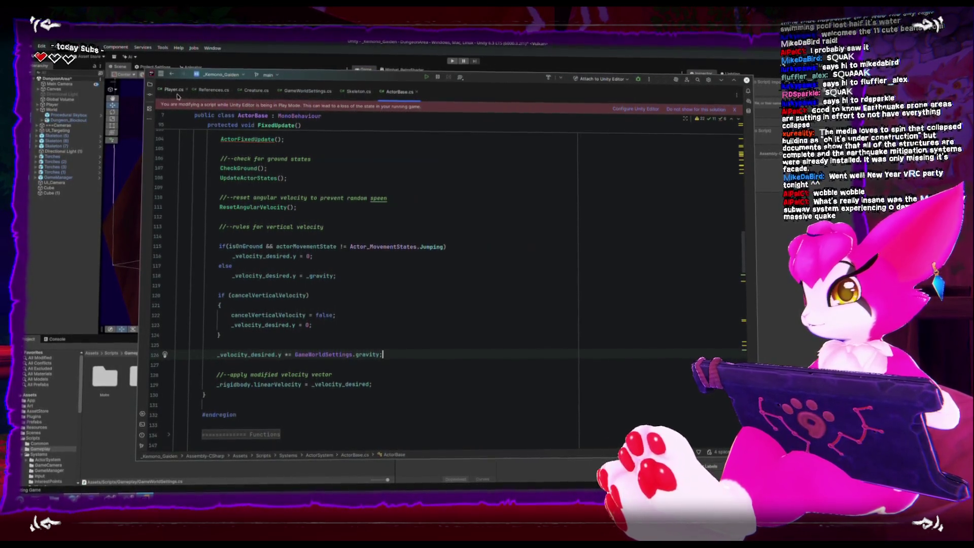
Change the GameWorldSettings gravity value to 1.2 and go back to Unity.
left_click(206, 92)
left_click(315, 89)
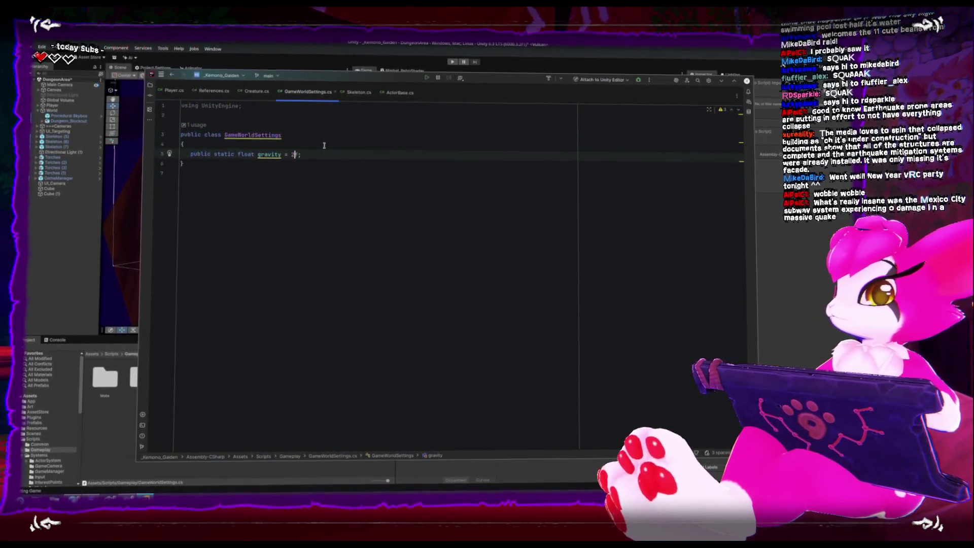
type(".2")
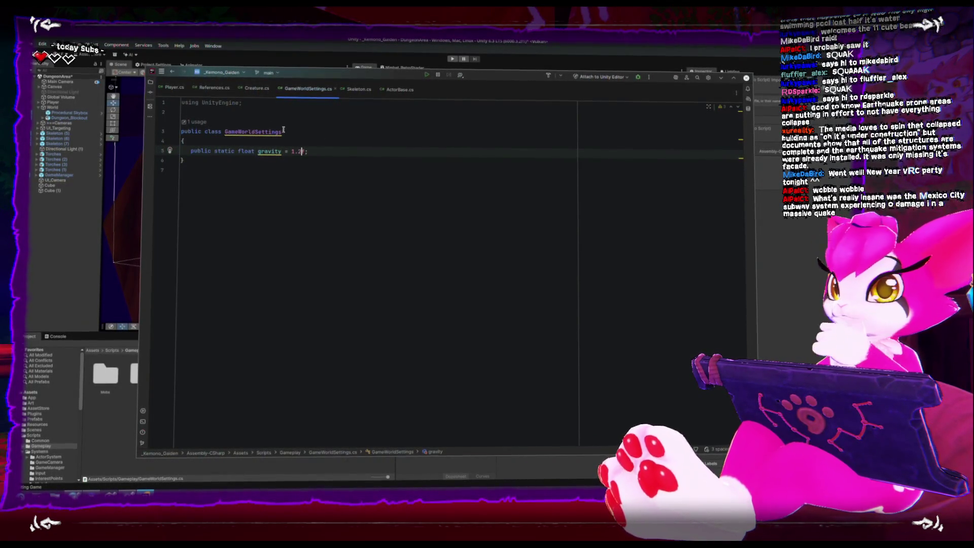
left_click(440, 68)
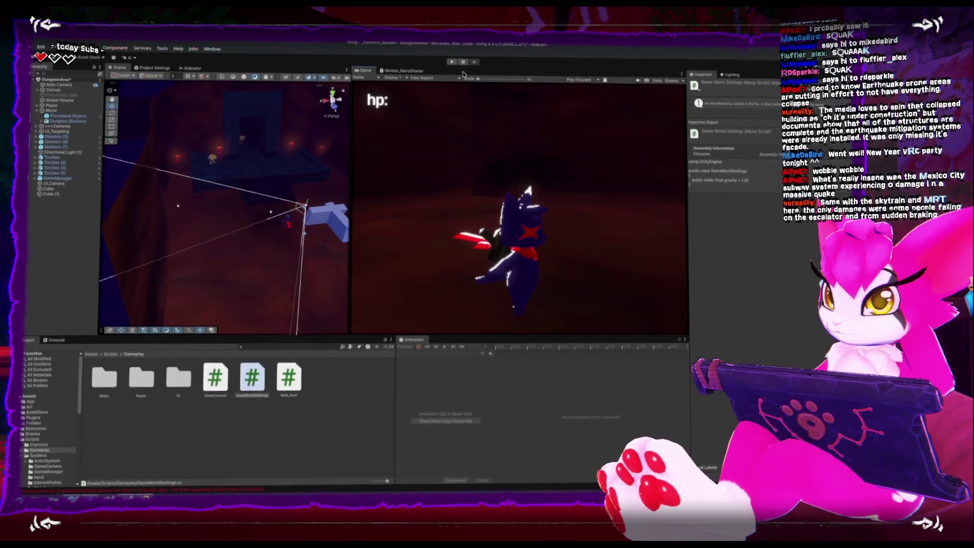
Playtest the game with gravity at 1.2, pausing and resuming once, then return to GameWorldSettings.cs.
left_click(452, 62)
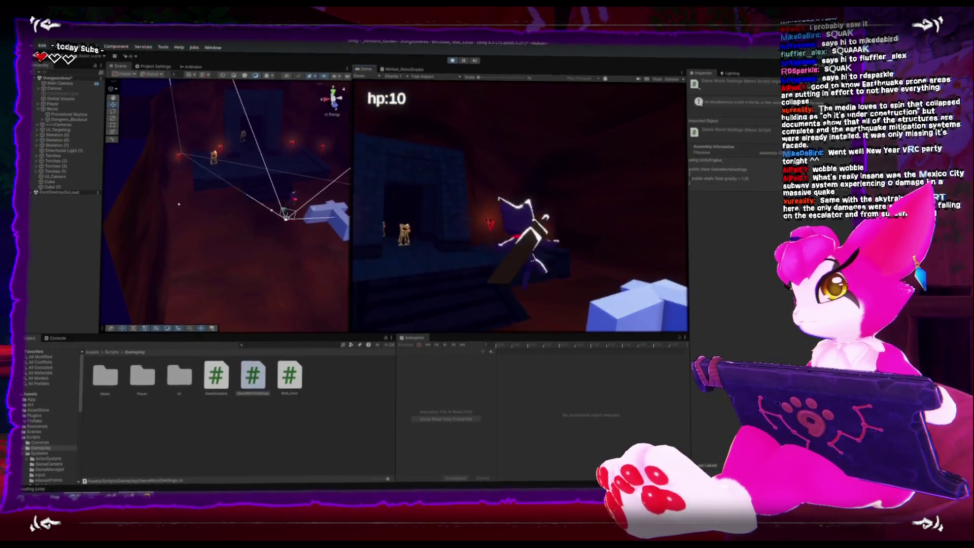
key("Escape")
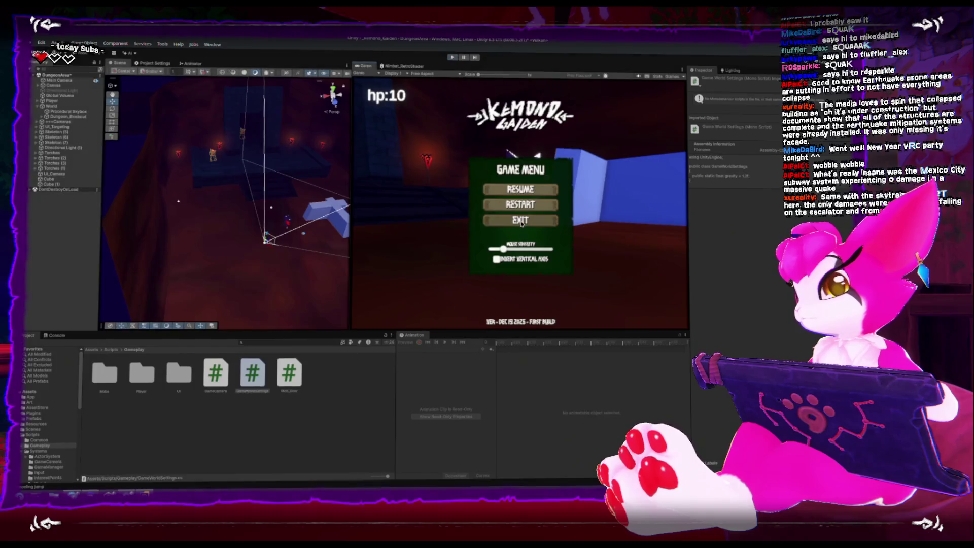
key("Escape")
key("alt+Tab")
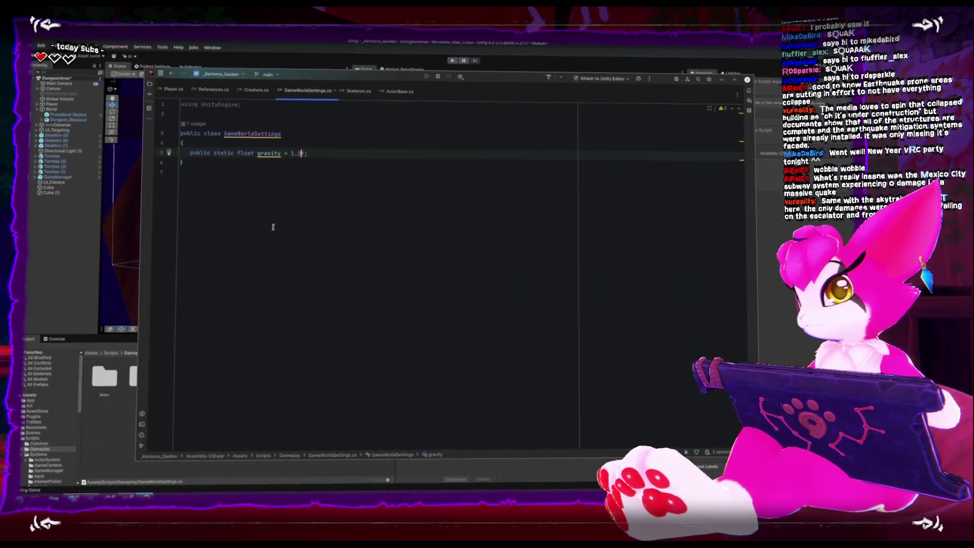
Look through Skeleton.cs, then glance at GameWorldSettings.cs.
left_click(356, 90)
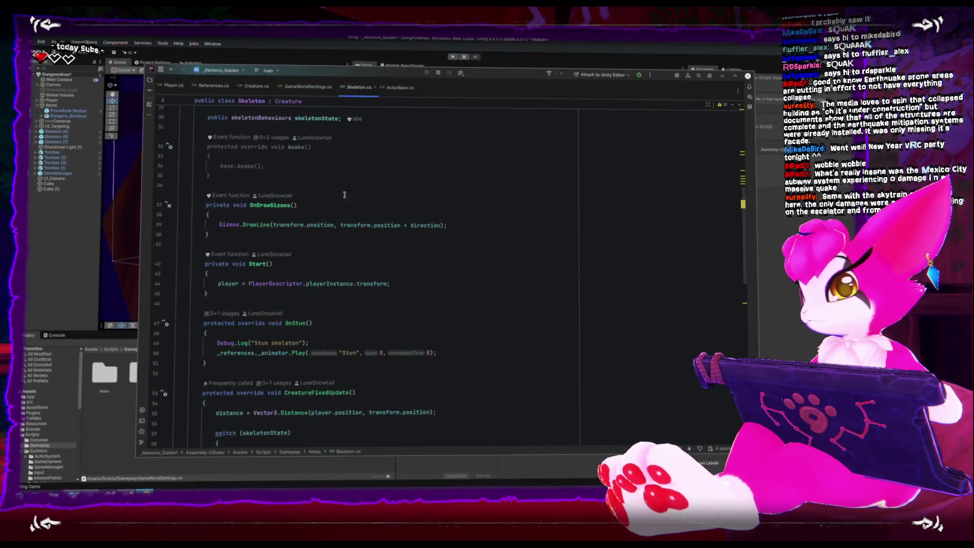
scroll(333, 226, "down", 3)
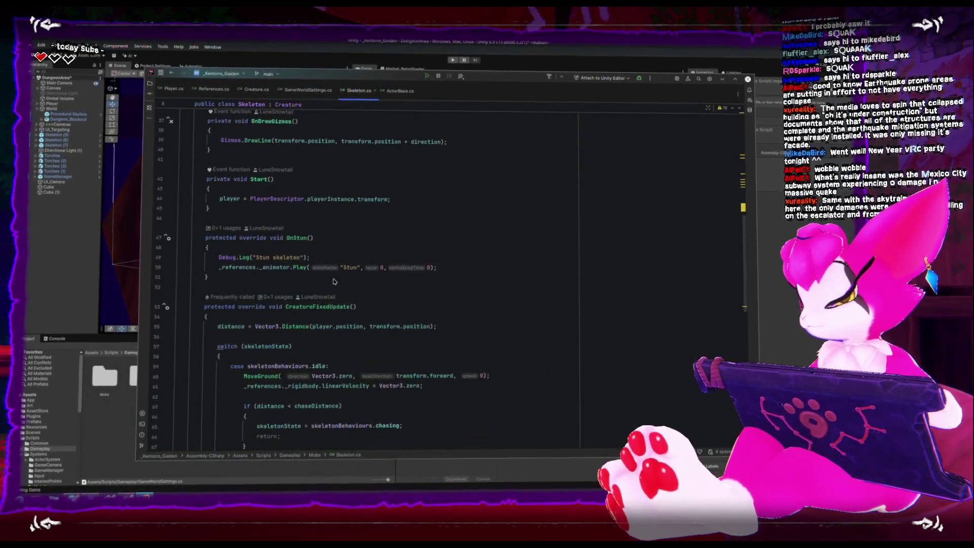
scroll(332, 288, "down", 10)
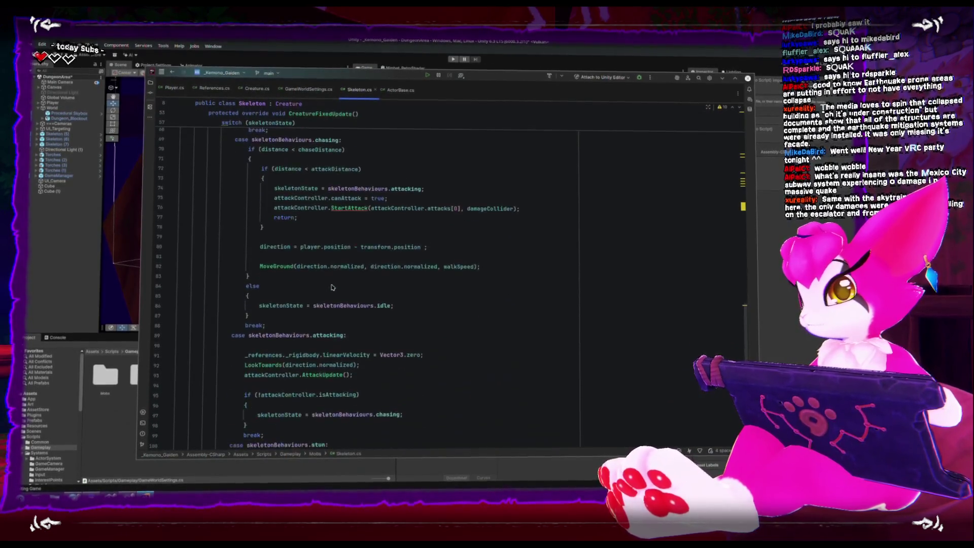
scroll(330, 281, "up", 1)
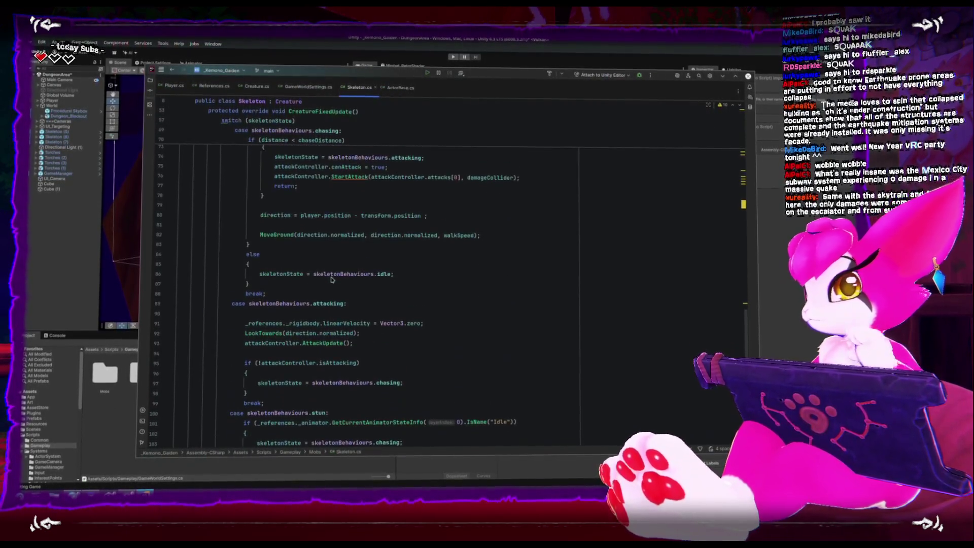
left_click(299, 94)
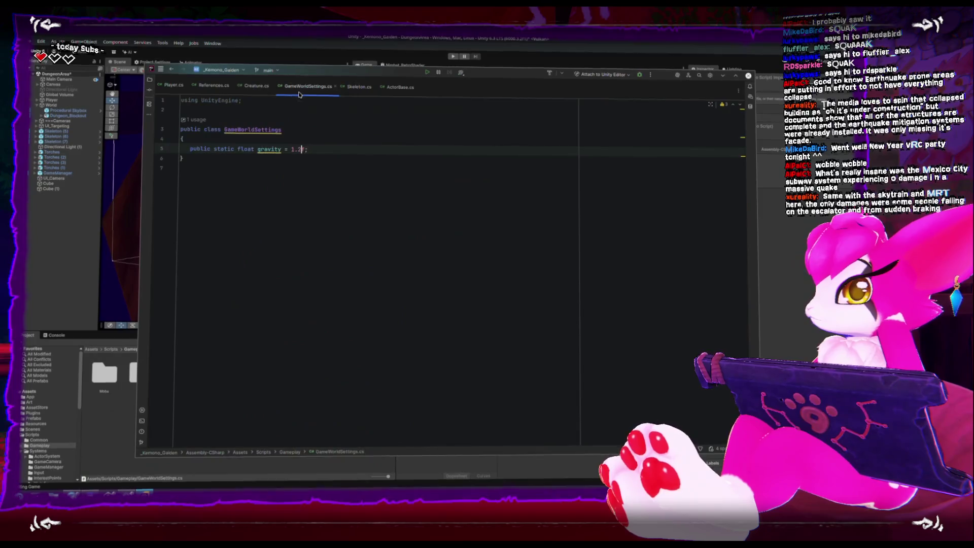
Scroll through Creature.cs's ActorFixedUpdate and the CreatureFixedUpdate call it makes.
left_click(253, 90)
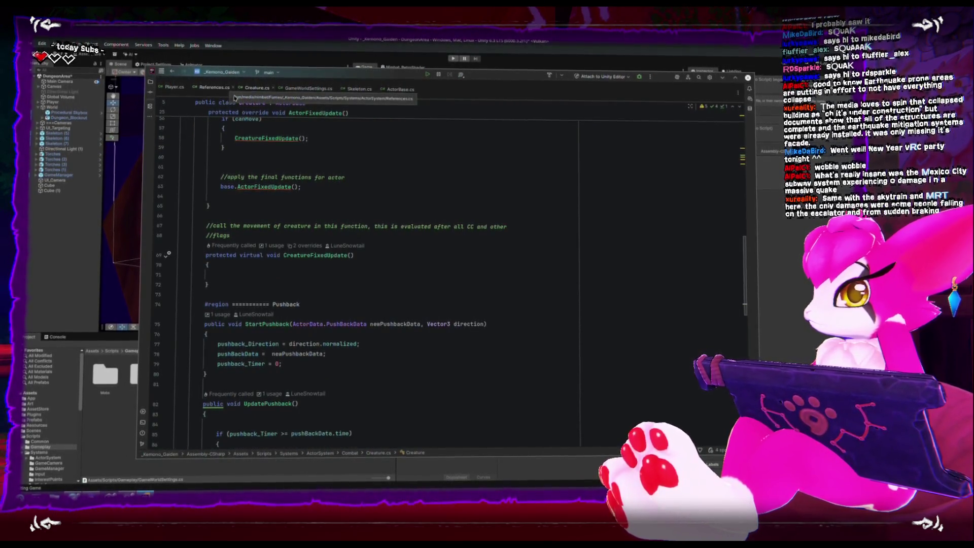
scroll(282, 248, "up", 8)
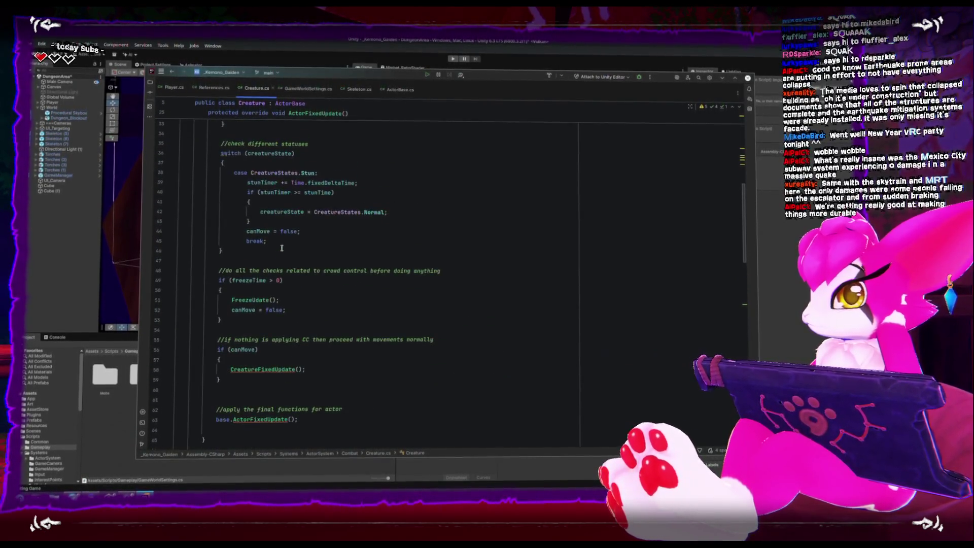
scroll(282, 248, "down", 12)
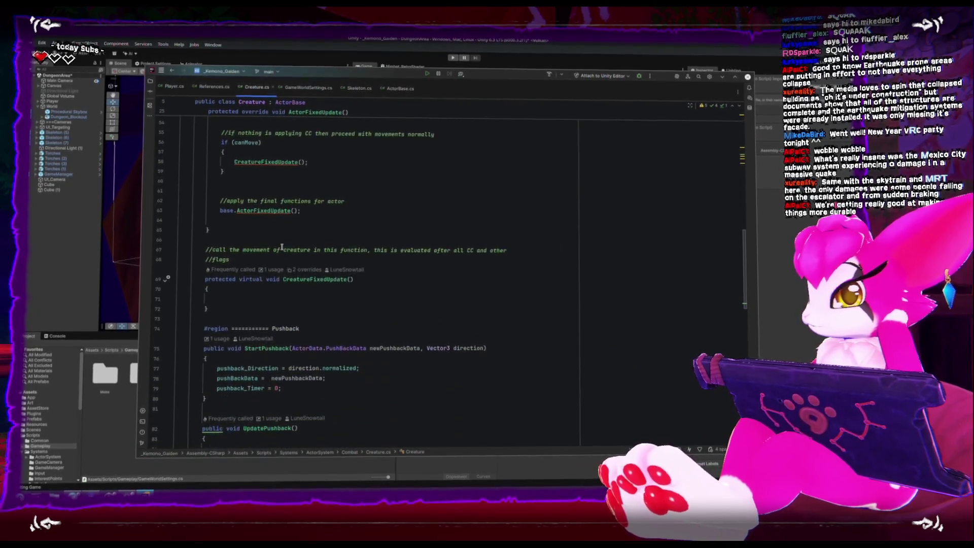
scroll(282, 245, "up", 5)
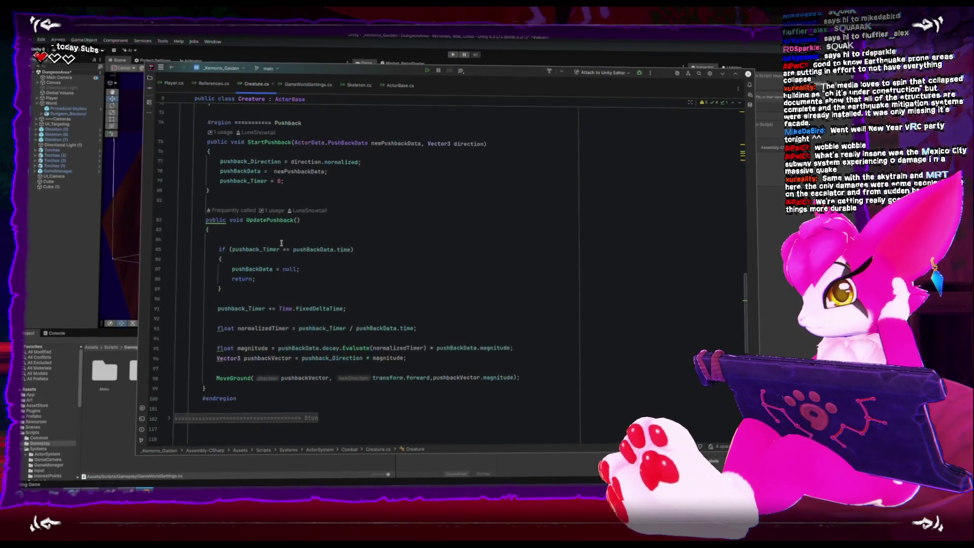
scroll(281, 244, "up", 12)
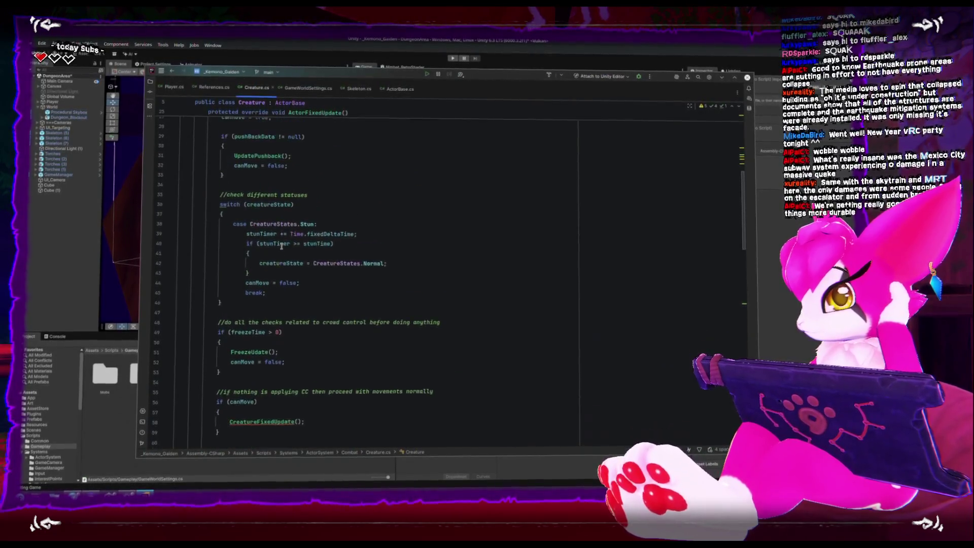
scroll(282, 247, "up", 5)
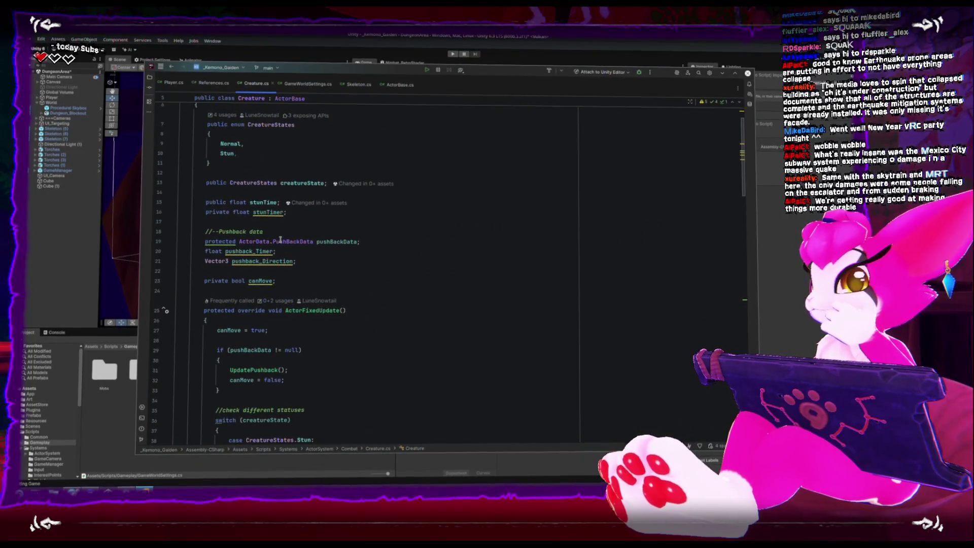
scroll(280, 244, "down", 4)
scroll(280, 244, "up", 8)
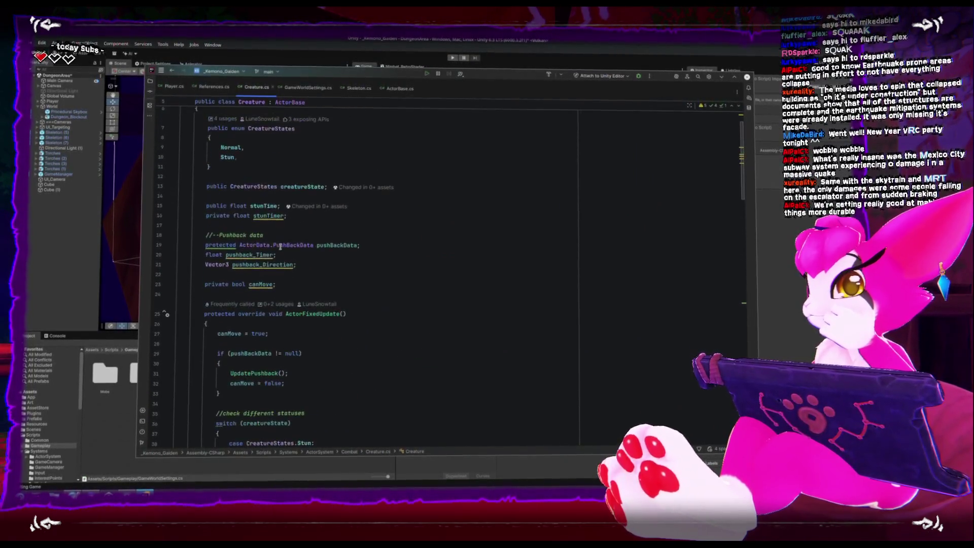
scroll(281, 247, "down", 15)
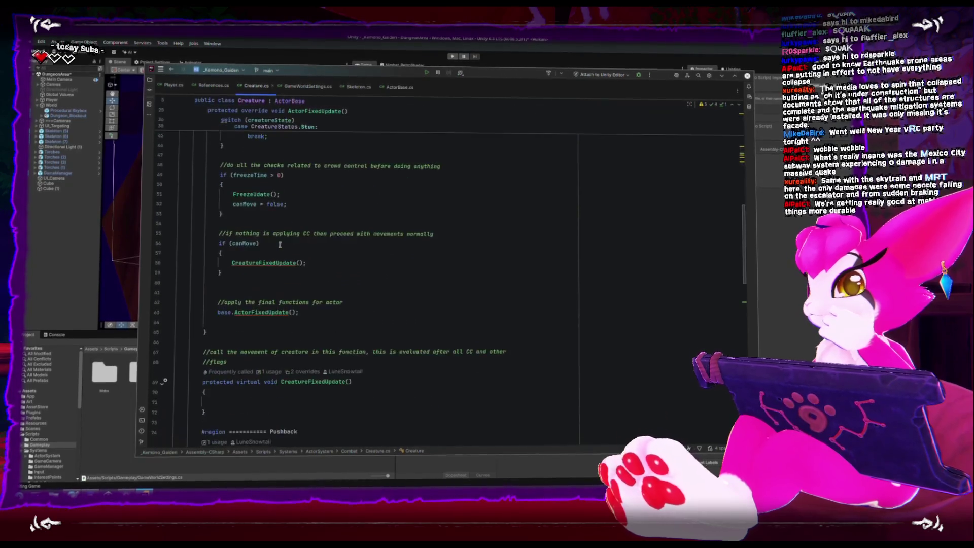
In ActorBase.cs line 126, multiply GameWorldSettings.gravity by Time.fixedDeltaTime, then return to Unity.
left_click(400, 87)
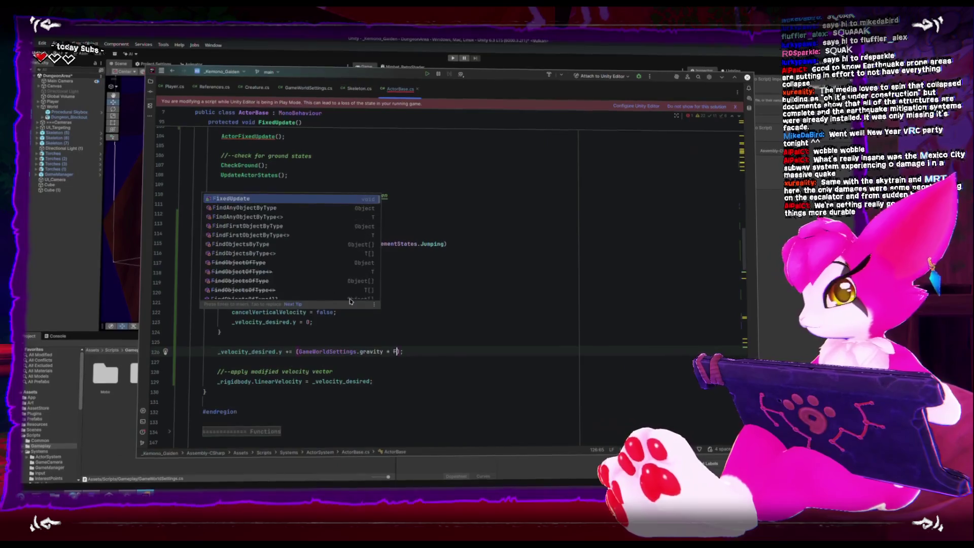
key("Return")
type(".d")
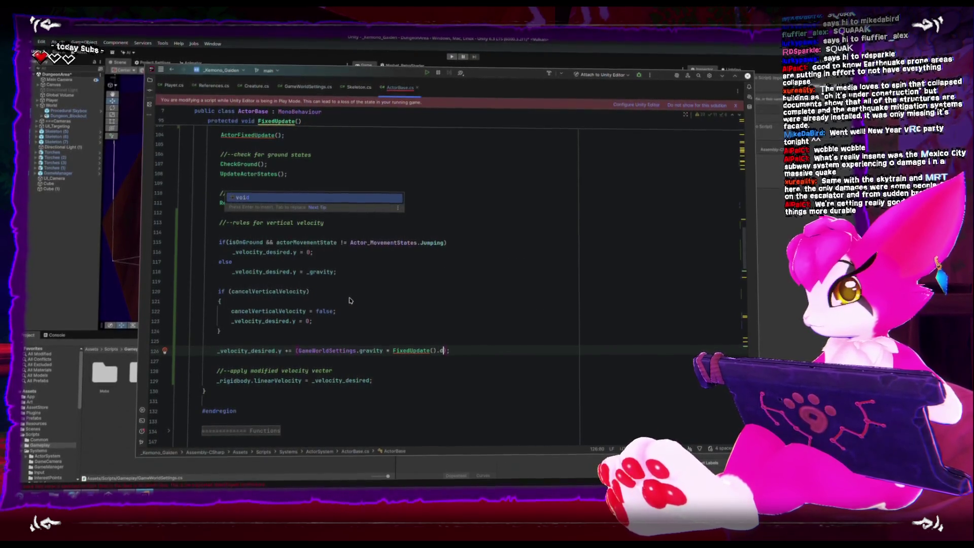
key("BackSpace")
key("BackSpace")
key("BackSpace")
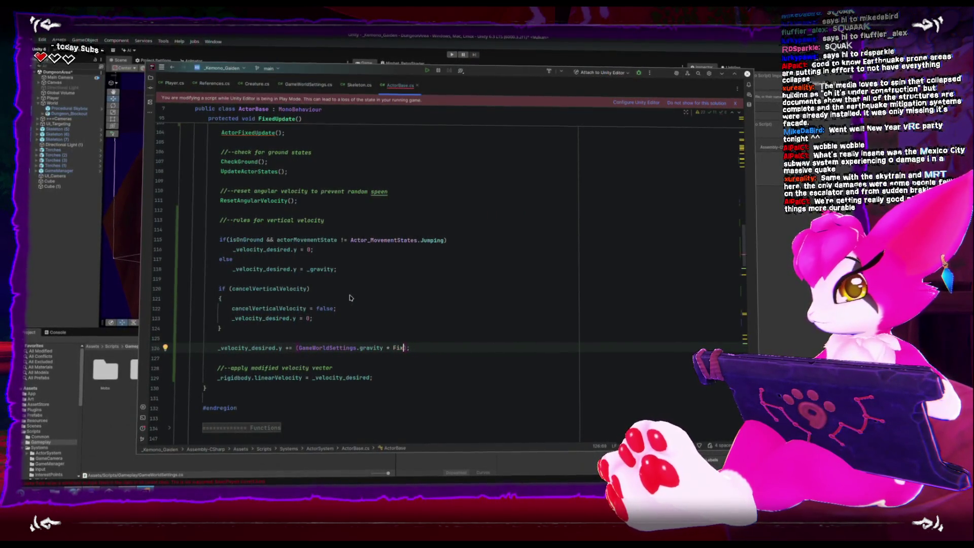
type("Time.fix")
key("Return")
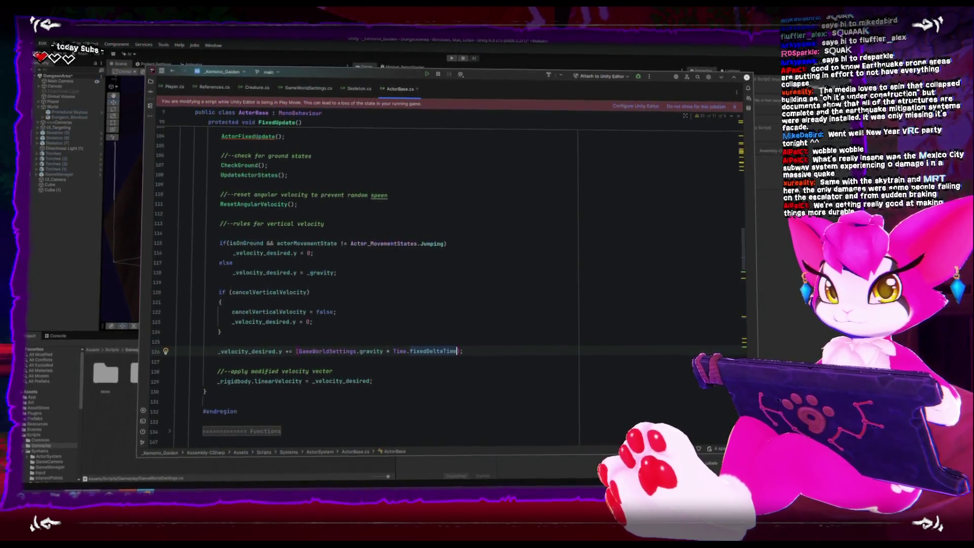
key("alt+Tab")
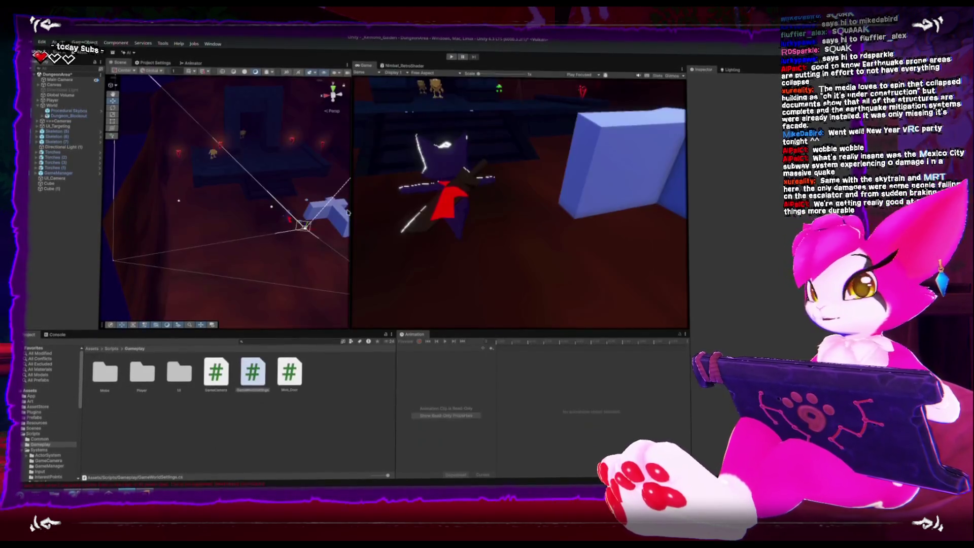
Restart Play mode to reload scripts, test moving, jumping and sword attacks, then return to Rider.
left_click(450, 58)
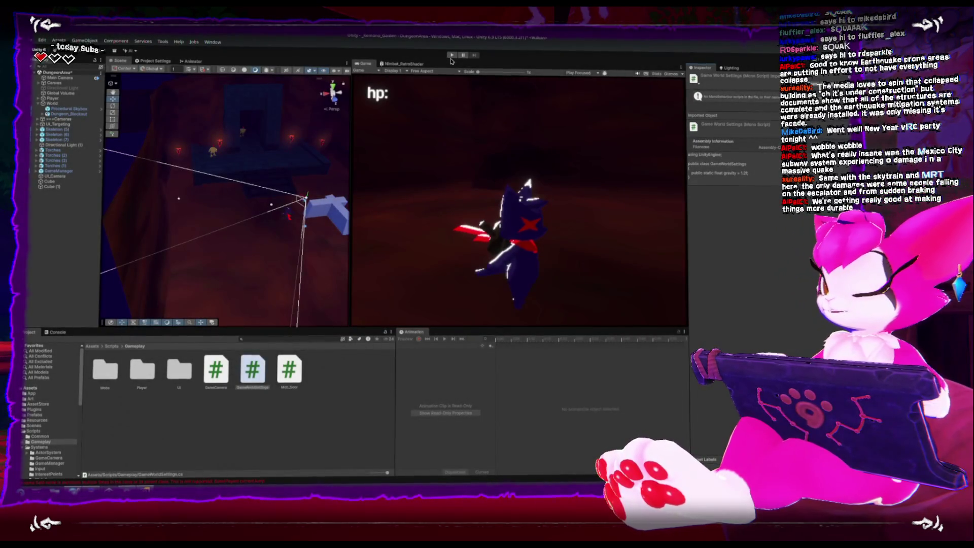
left_click(450, 57)
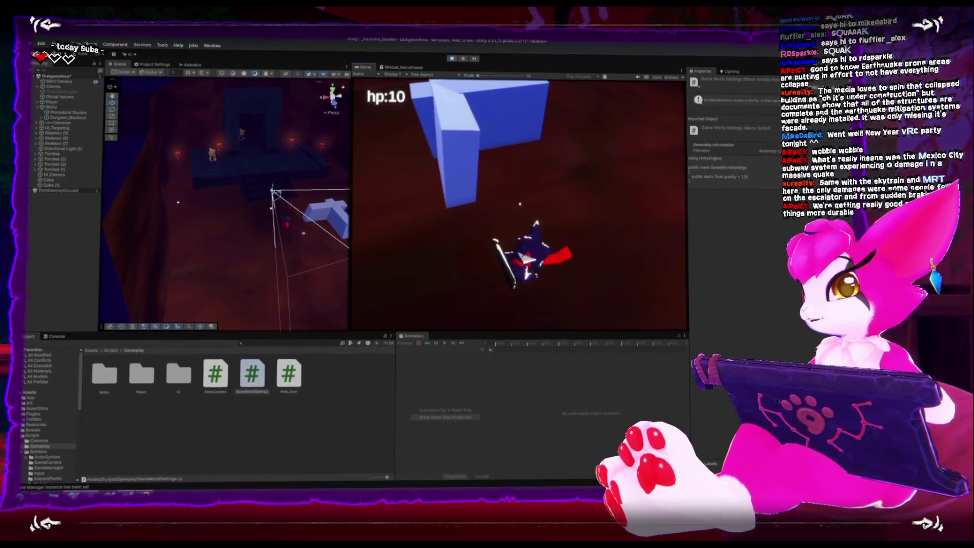
key("w")
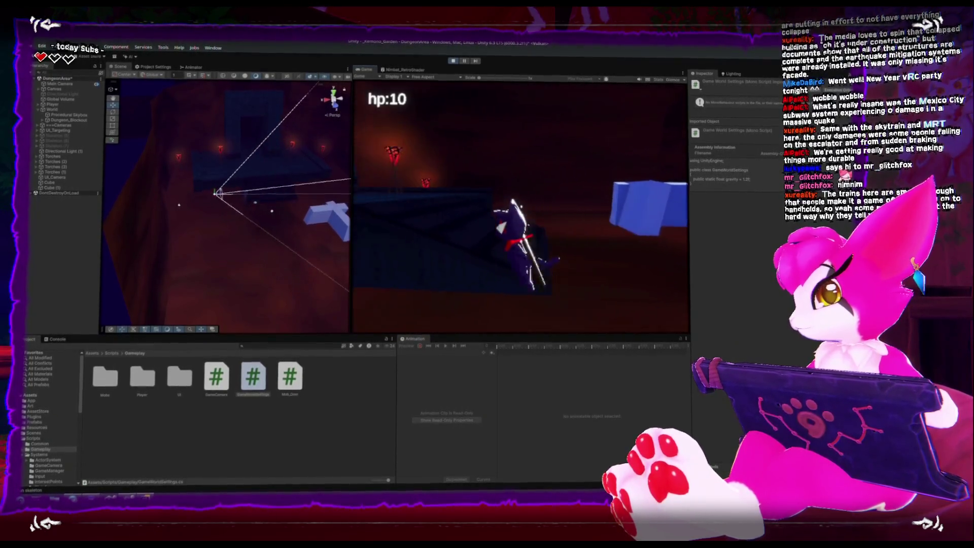
key("Escape")
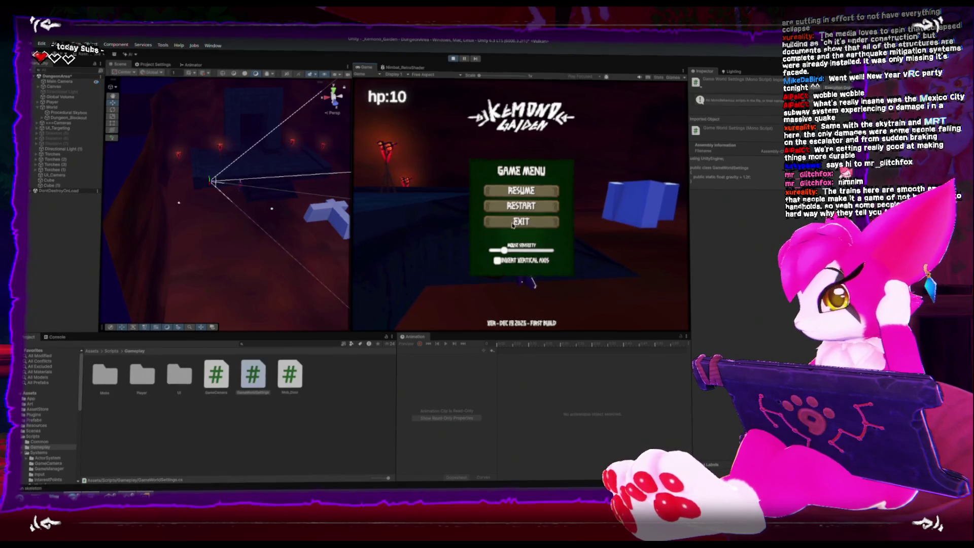
left_click(518, 192)
key("alt+Tab")
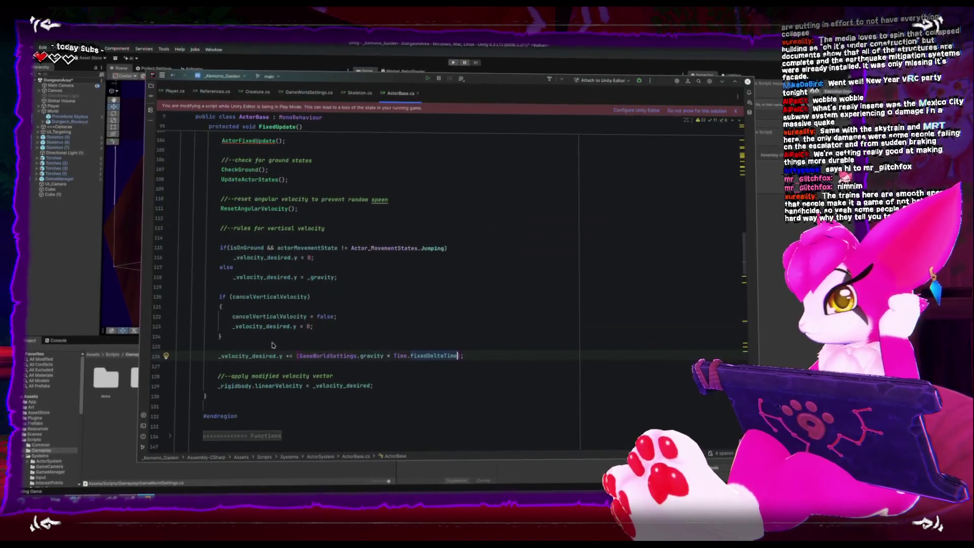
Collapse the Jump region in ActorBase.cs and scroll back up to the MoveGround method.
scroll(288, 325, "up", 4)
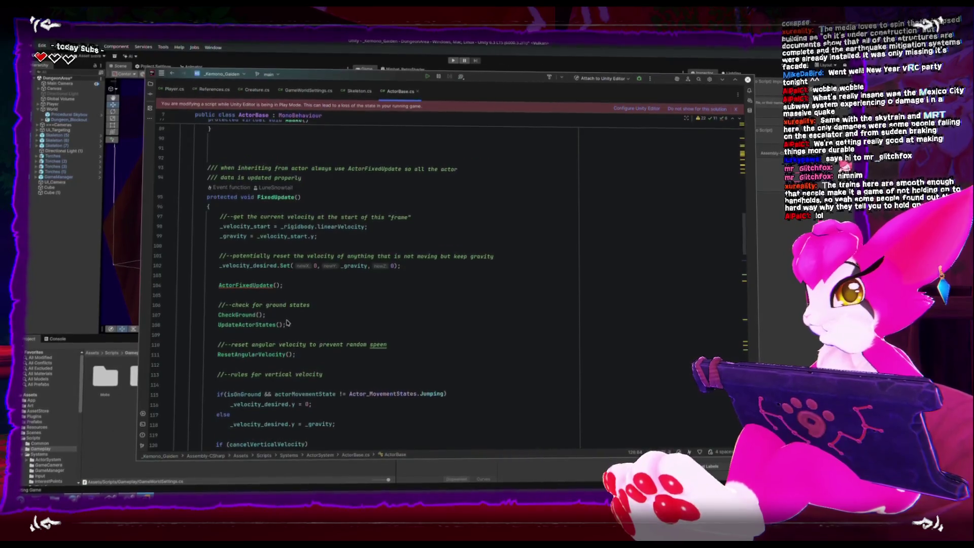
scroll(288, 322, "down", 2)
scroll(288, 320, "down", 3)
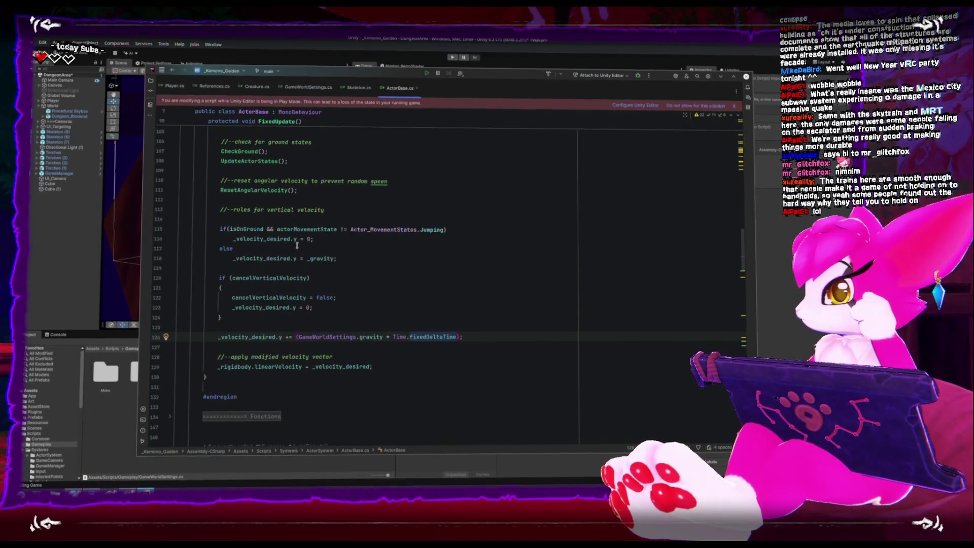
scroll(296, 245, "down", 10)
scroll(432, 327, "down", 10)
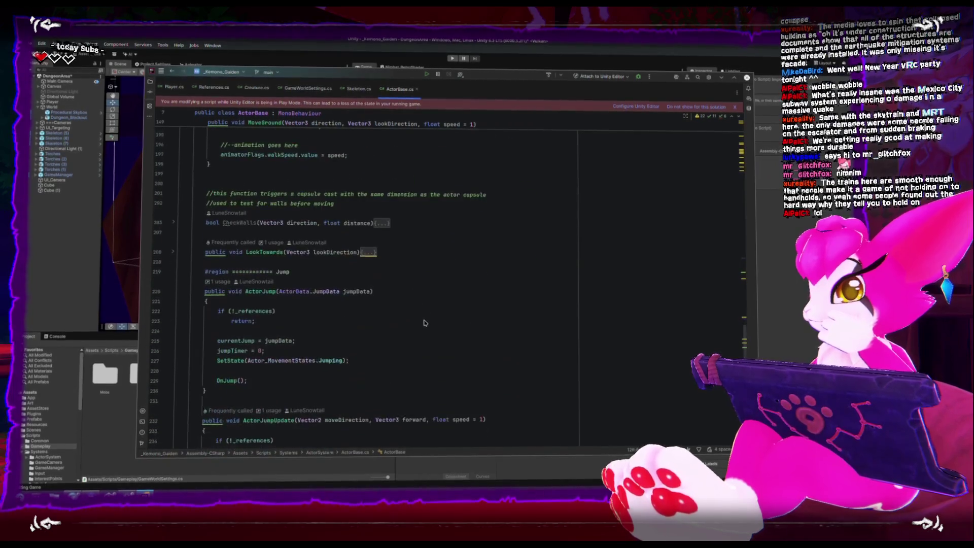
left_click(171, 270)
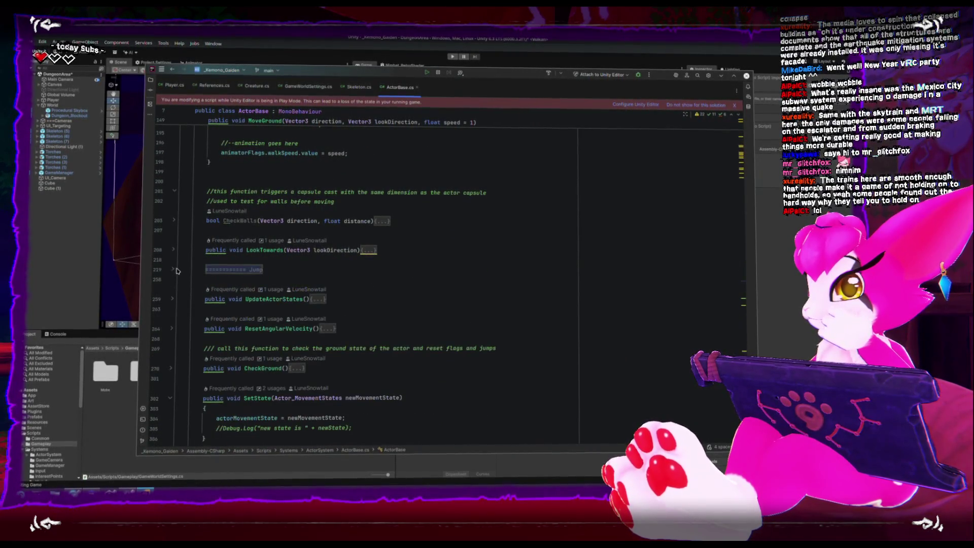
scroll(174, 287, "up", 5)
scroll(175, 296, "up", 4)
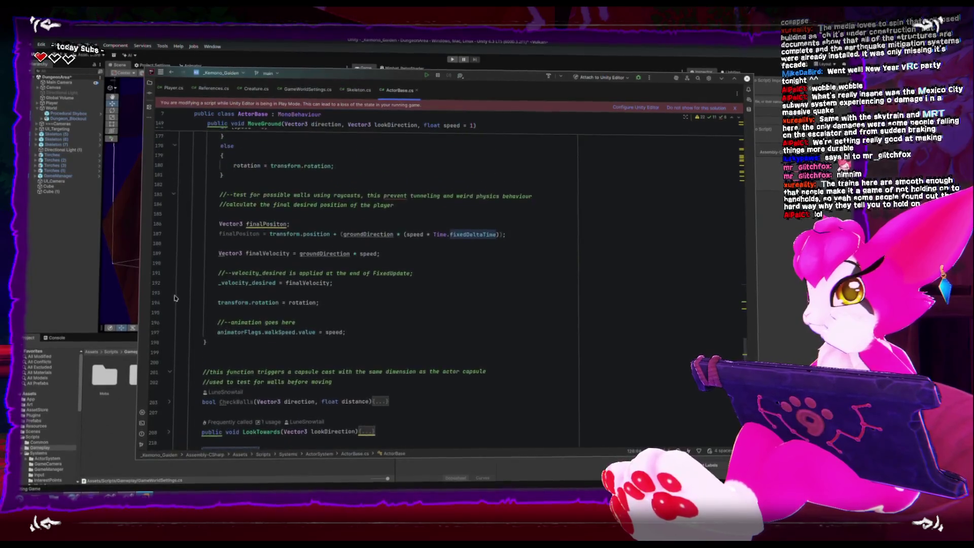
scroll(183, 292, "up", 7)
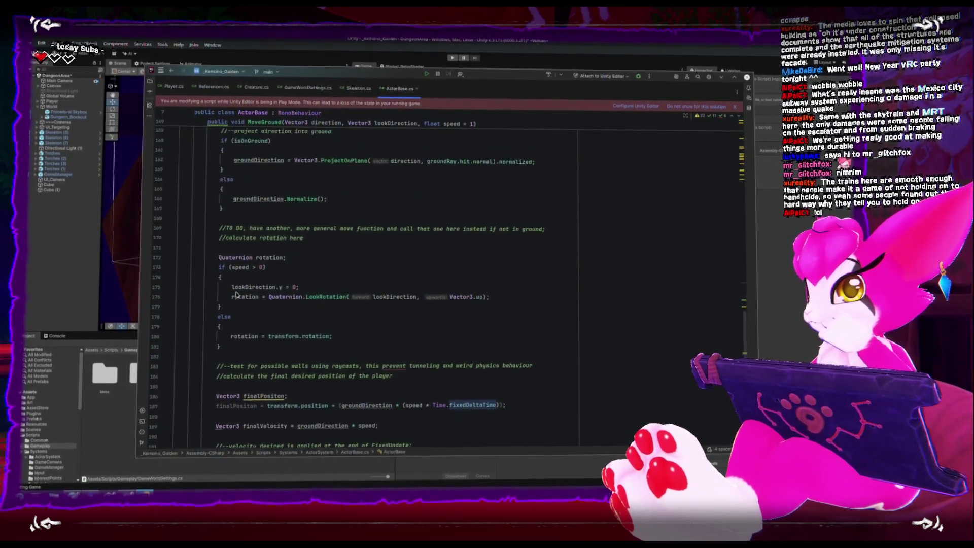
scroll(236, 293, "up", 1)
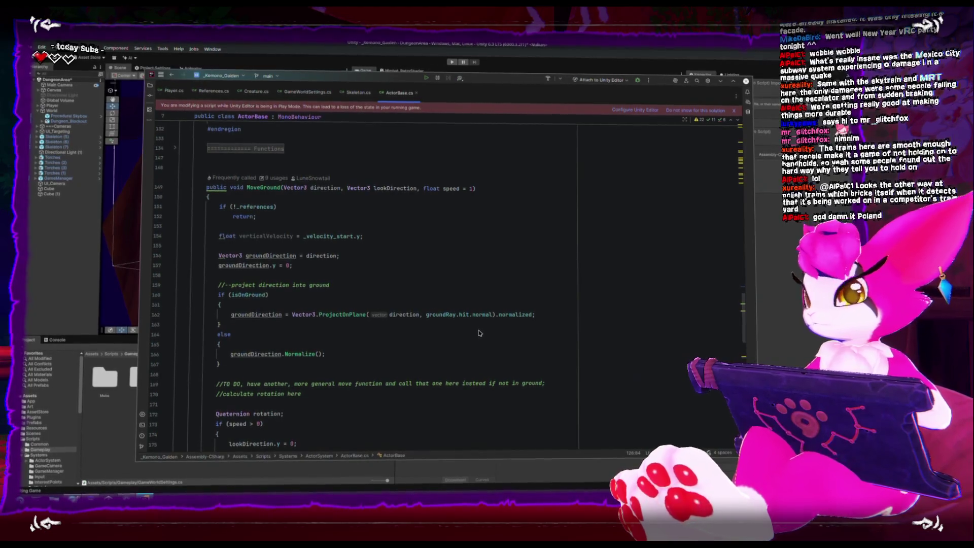
scroll(368, 282, "down", 10)
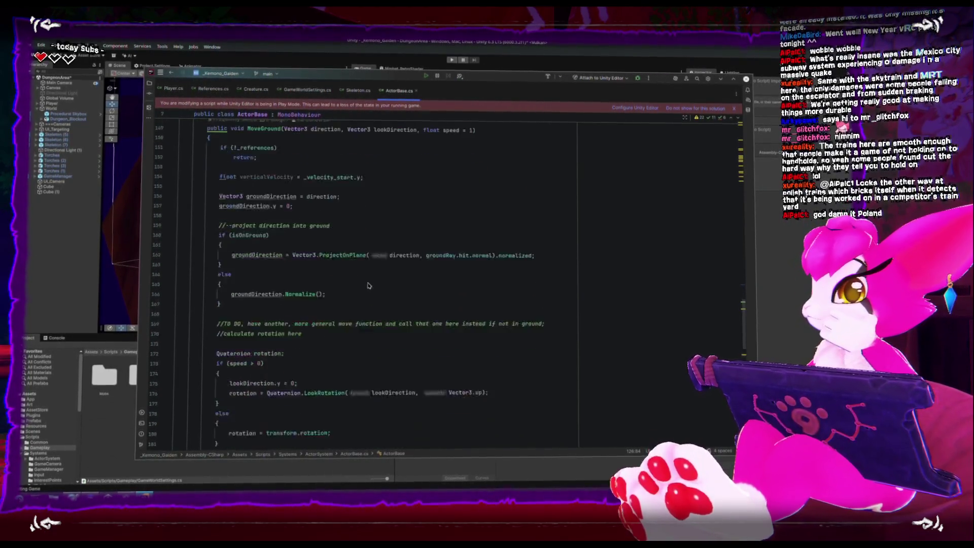
scroll(369, 283, "down", 1)
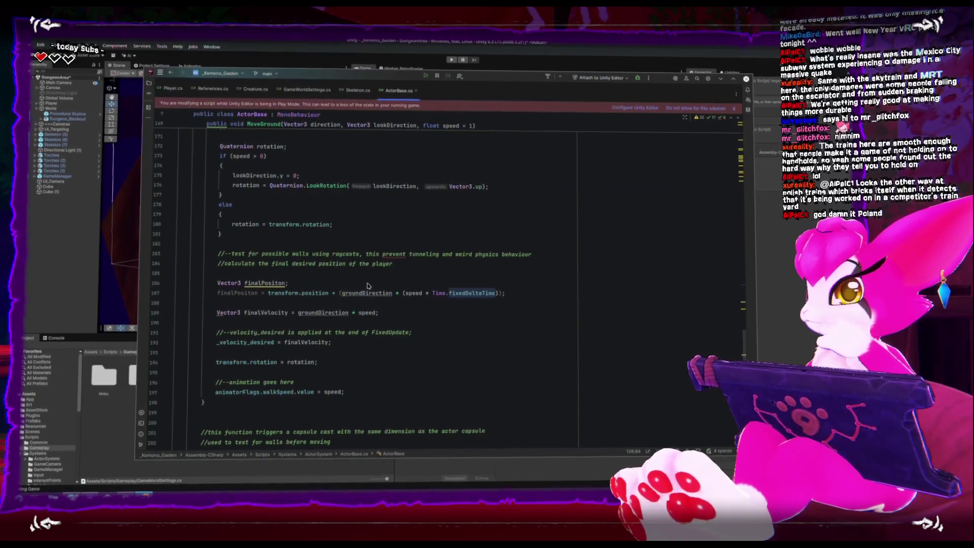
double_click(316, 339)
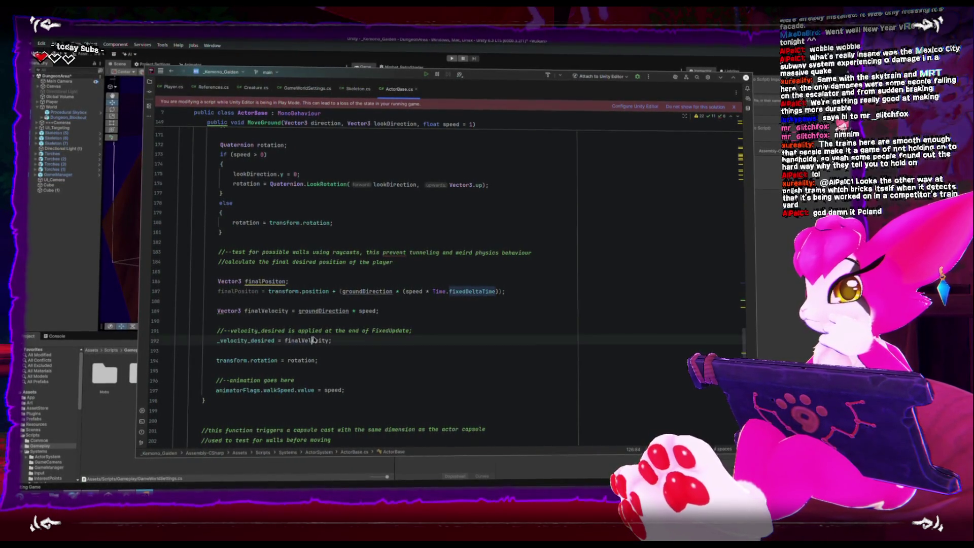
scroll(409, 362, "up", 1)
double_click(323, 344)
scroll(325, 347, "up", 6)
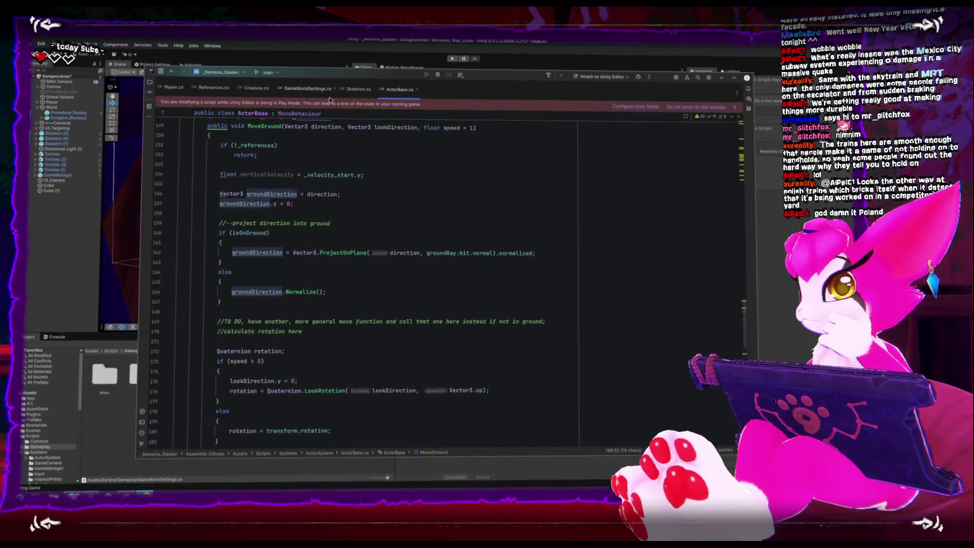
scroll(311, 288, "up", 10)
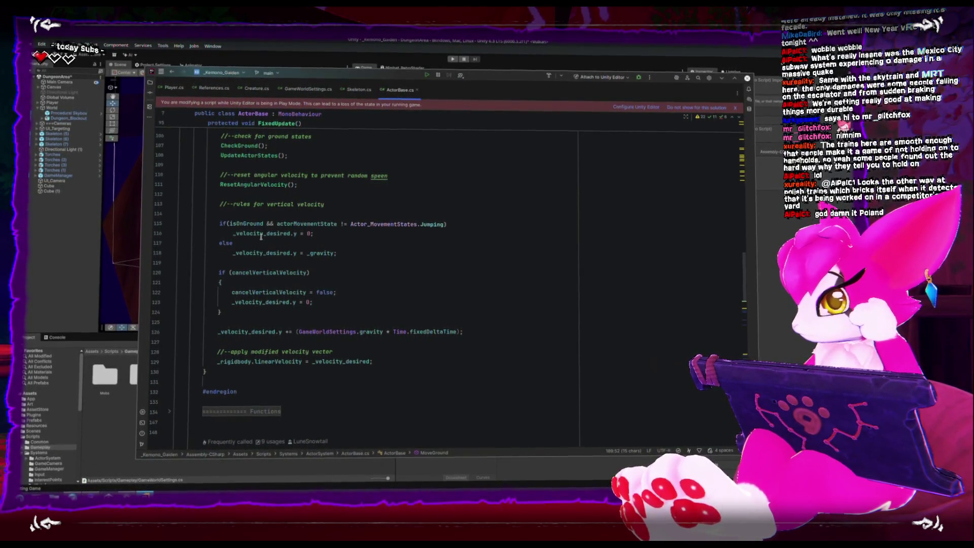
left_click(344, 227)
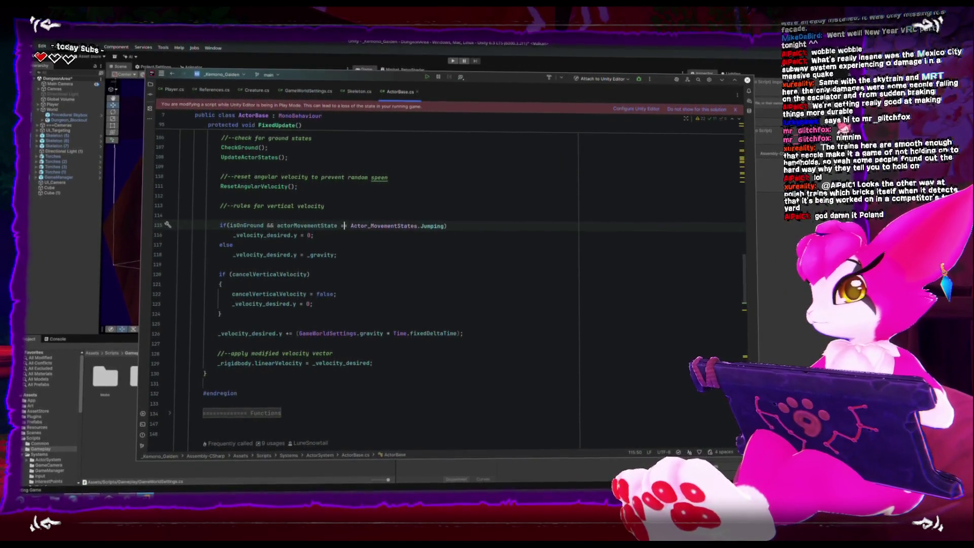
Delete the zero-velocity line and its else branch from the grounded rule.
key("Down")
key("Home")
key("shift+Down")
key("shift+End")
key("Delete")
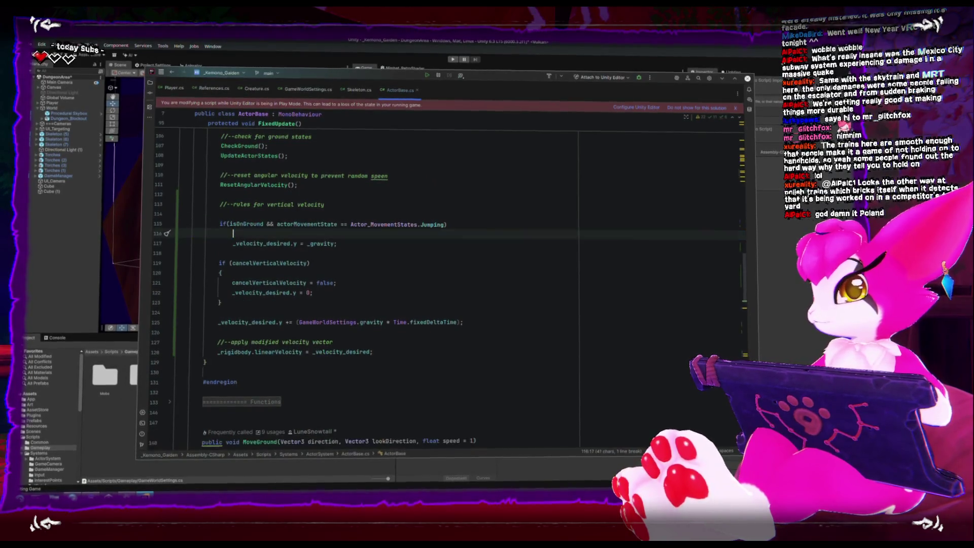
Wrap the _velocity_desired.y = _gravity assignment in braces and save ActorBase.cs.
key("Up")
key("End")
key("Return")
type("{")
key("Return")
key("Down")
type("}")
key("Down")
key("ctrl+shift+Up")
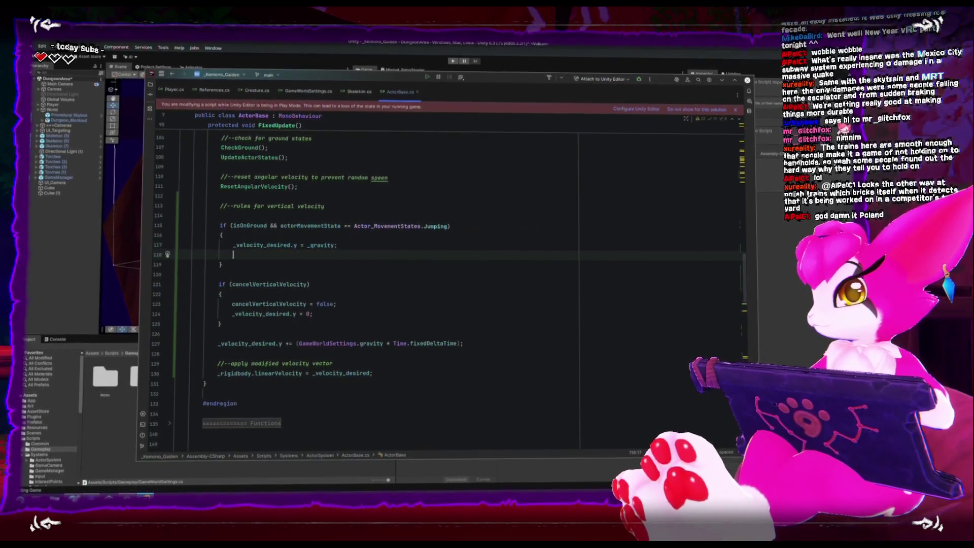
key("ctrl+s")
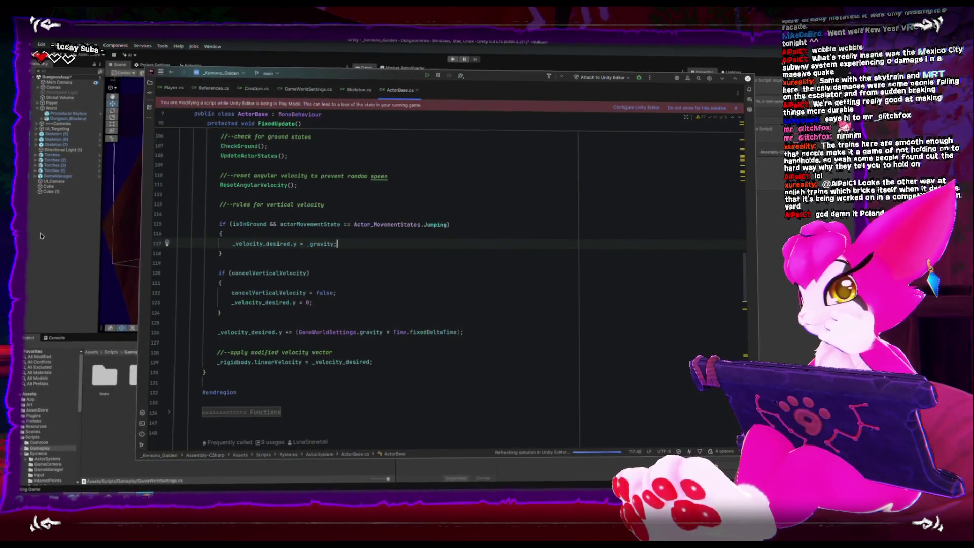
Negate the isOnGround check with '!', then switch to Unity.
left_click(230, 224)
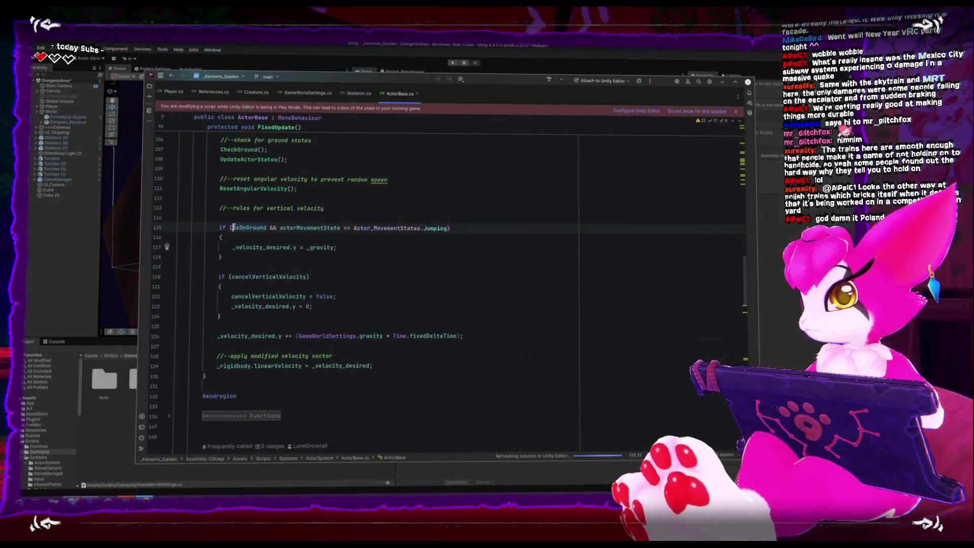
type("!")
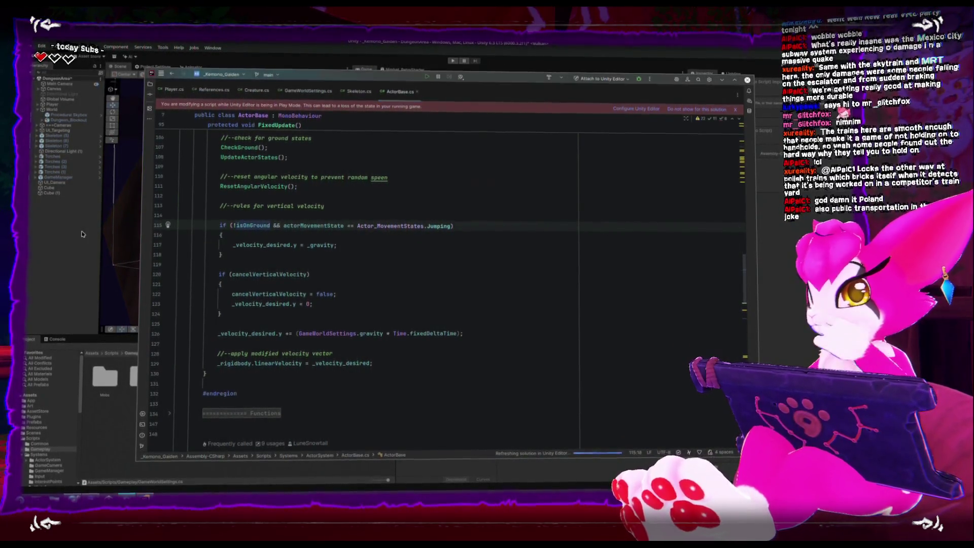
left_click(82, 233)
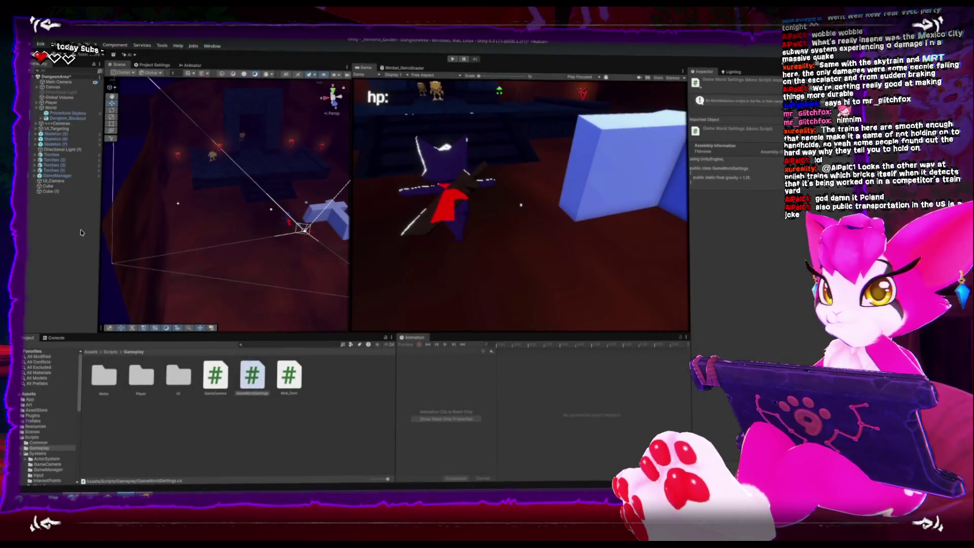
Restart Play mode, test jumping with the new gravity rule, then return to Rider.
left_click(476, 60)
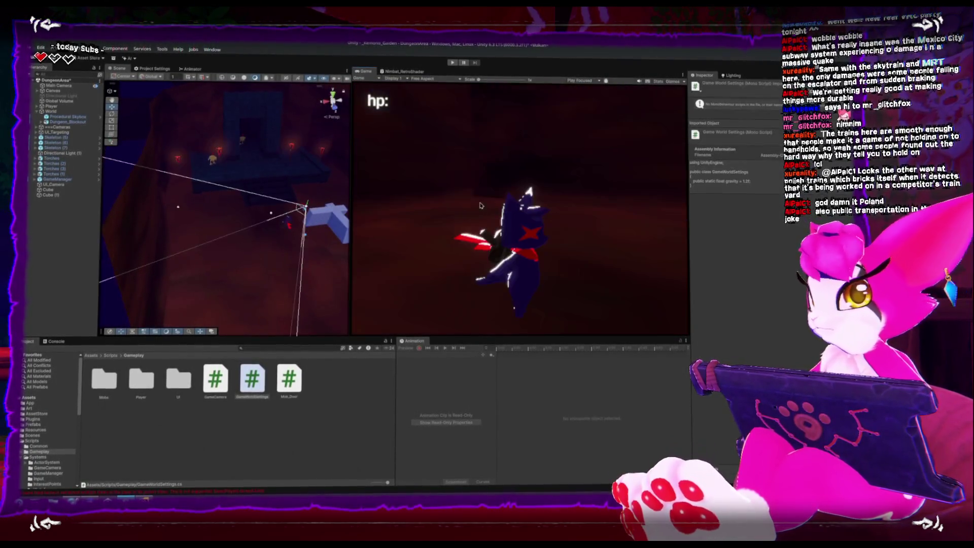
left_click(452, 62)
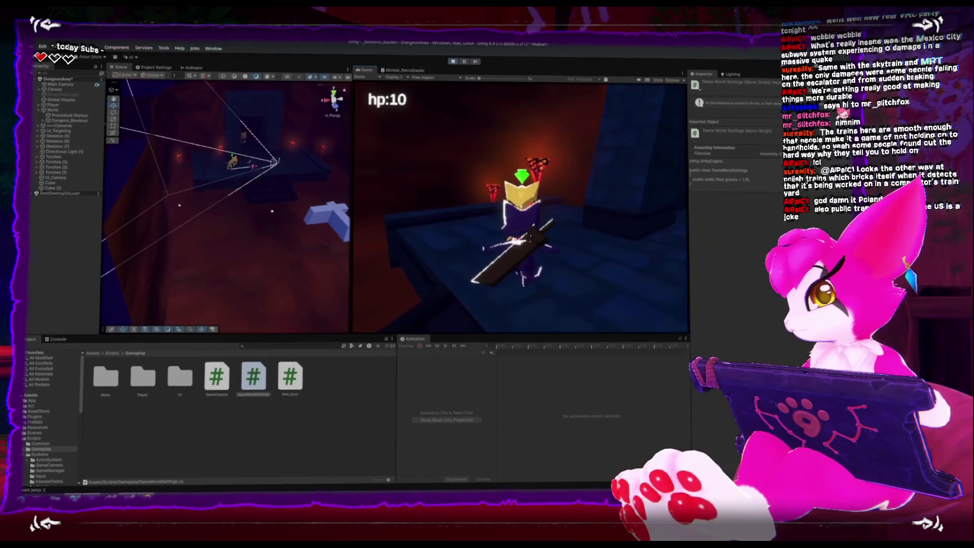
key("Escape")
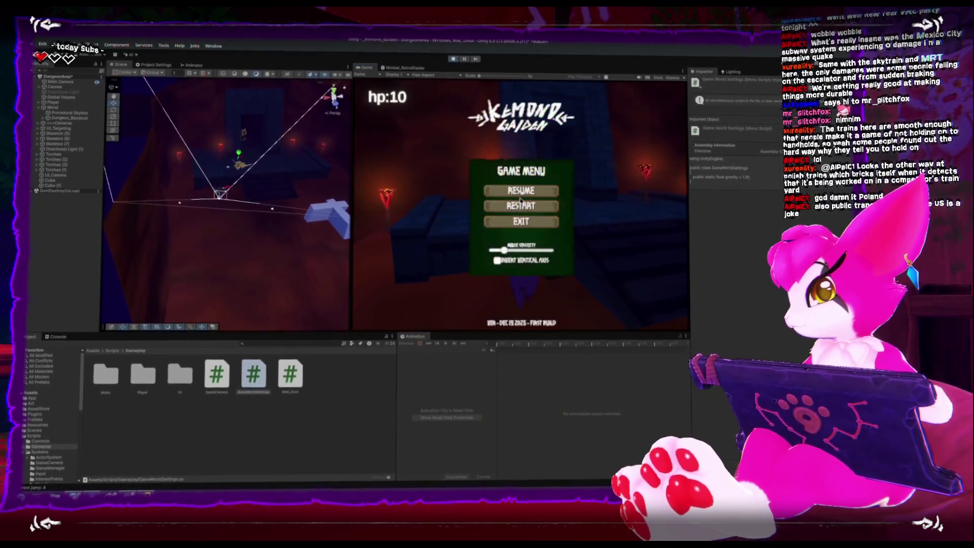
key("Escape")
key("alt+Tab")
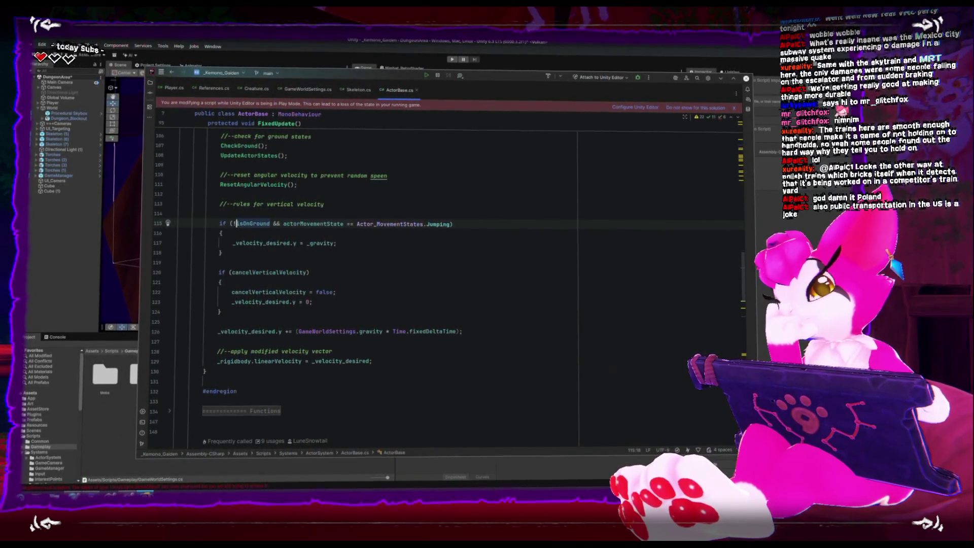
Replace the && on line 115 with || and rerun the game in Unity.
key("ctrl+shift+Right")
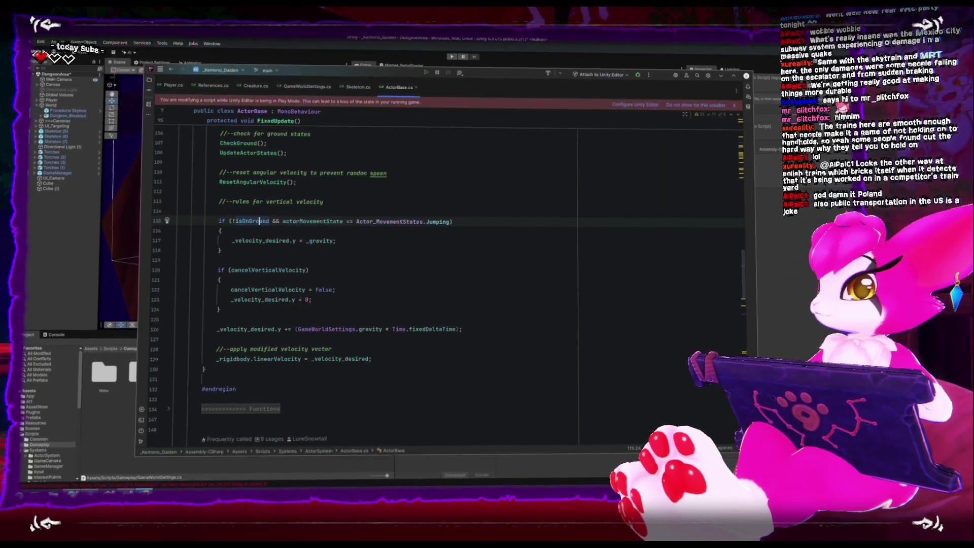
type("||")
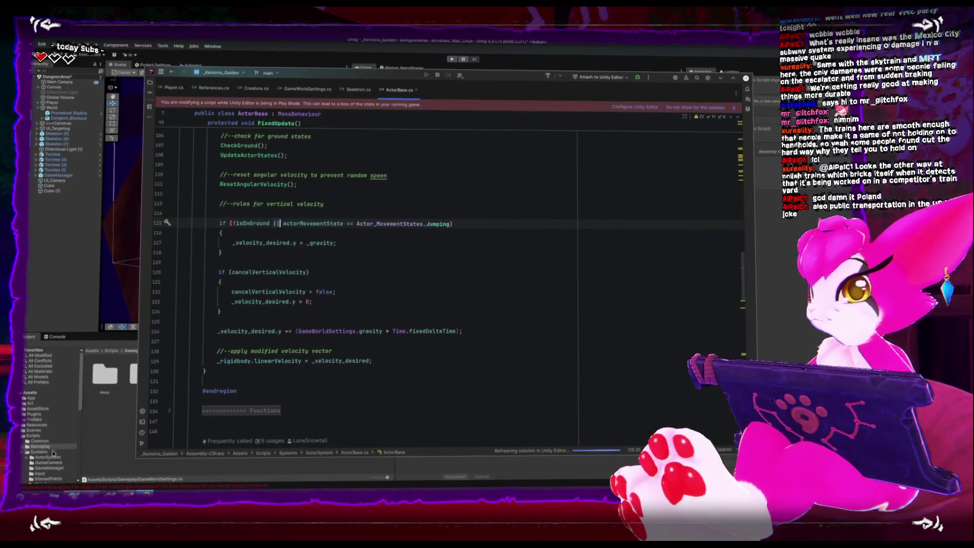
left_click(51, 243)
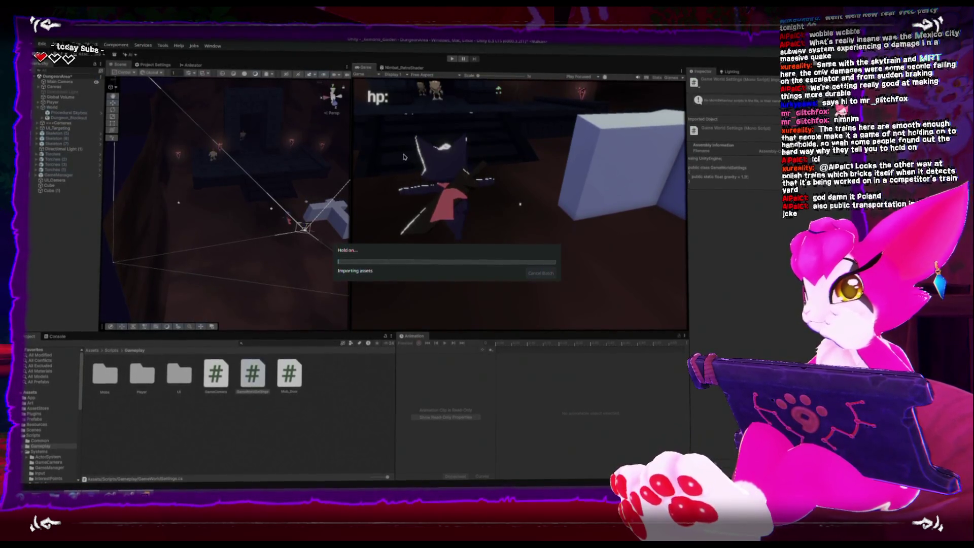
left_click(451, 56)
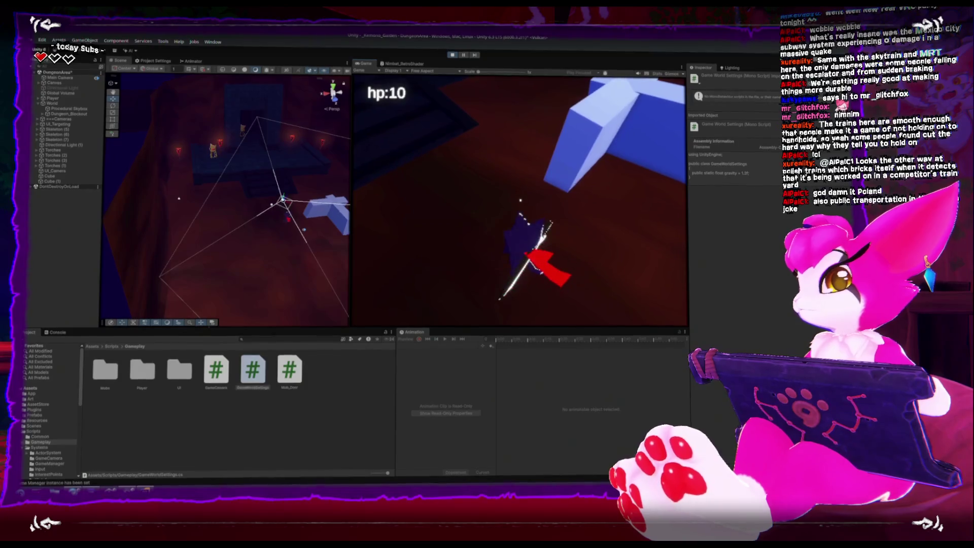
Jump onto the blue block and central platform, drop off, then exit via the pause menu.
key("space")
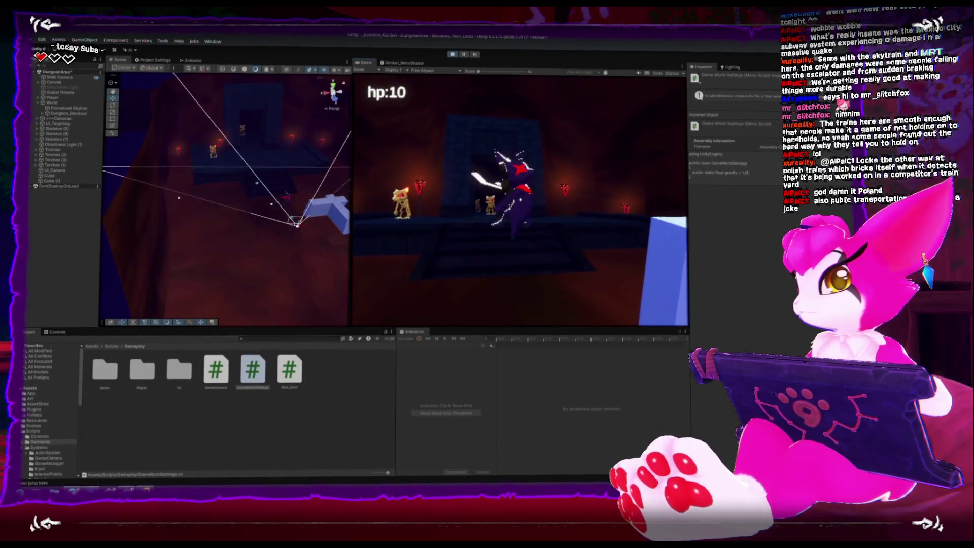
key("space")
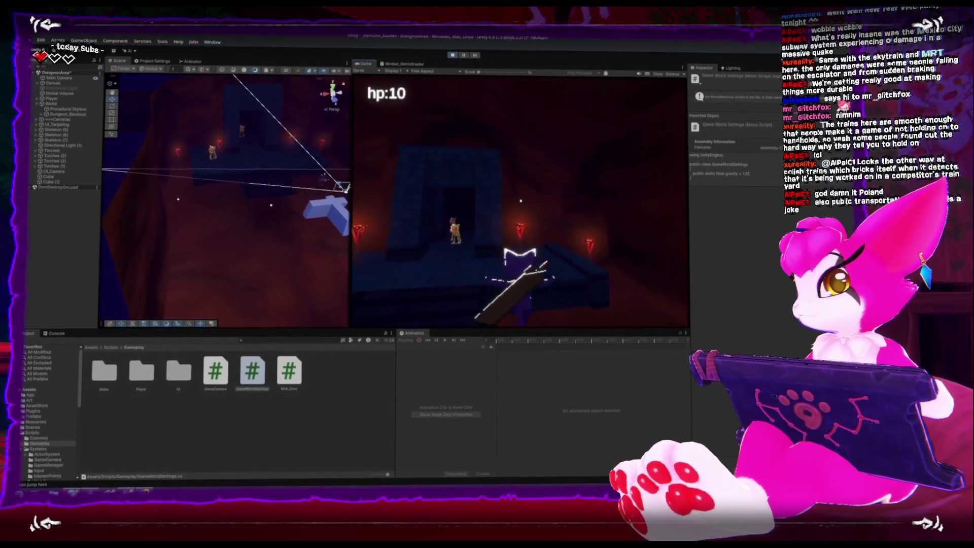
key("s")
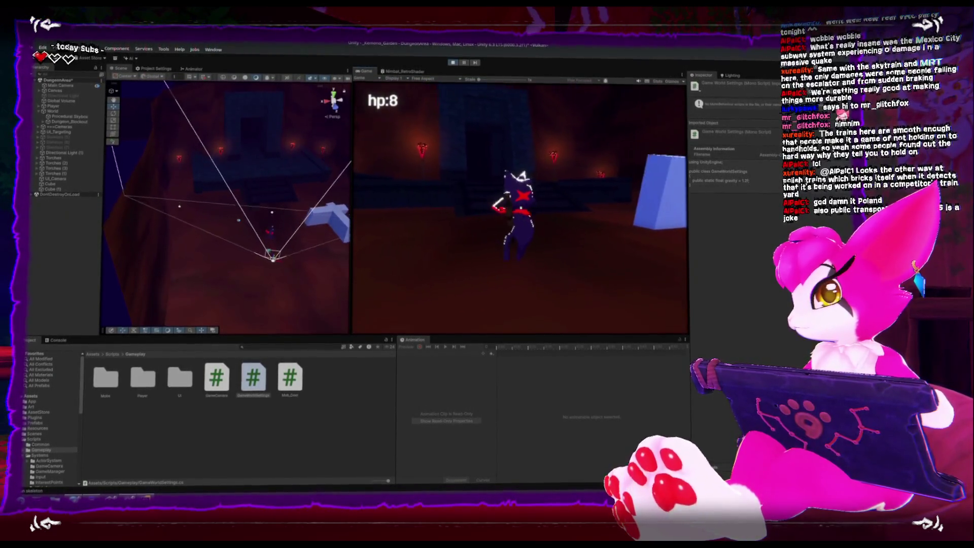
key("Escape")
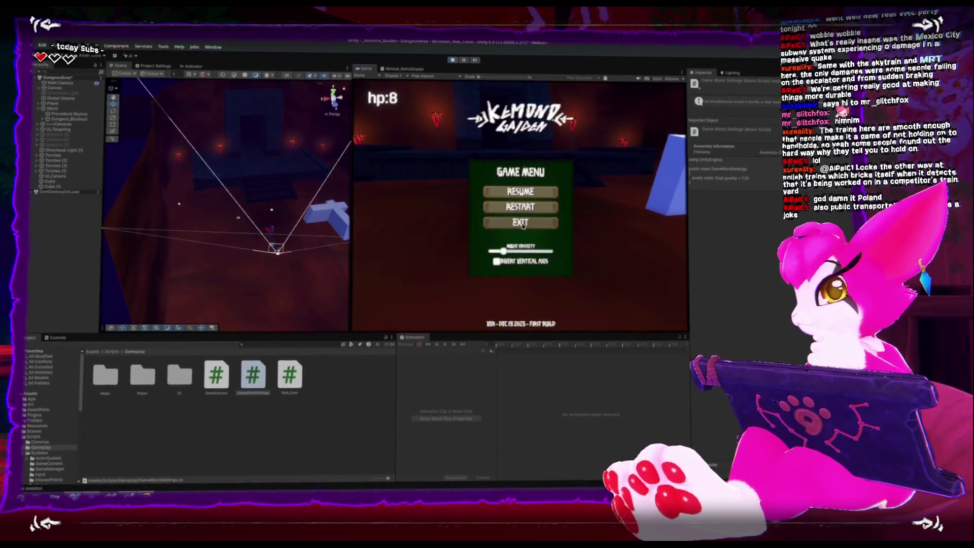
left_click(520, 206)
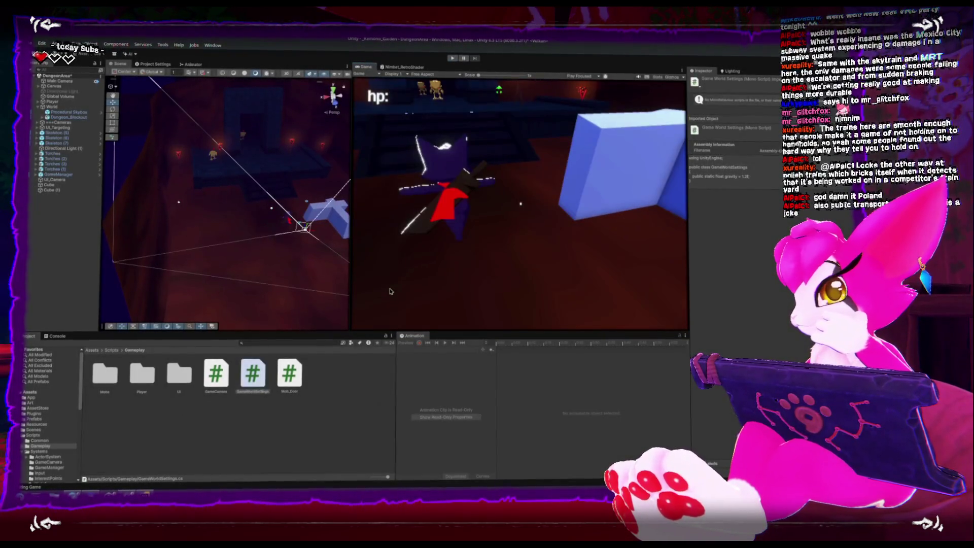
Play another session of jumping and fighting, then open and close the pause menu.
left_click(451, 57)
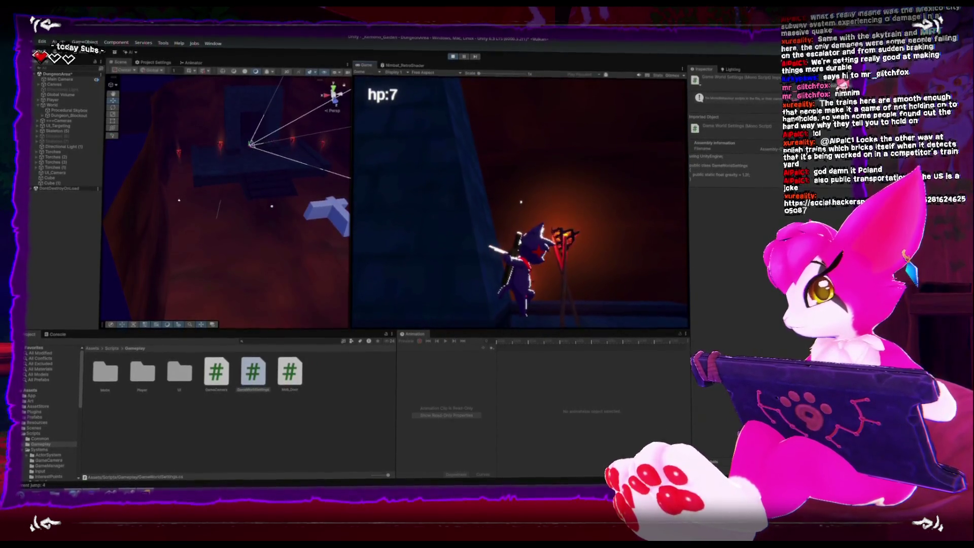
key("Escape")
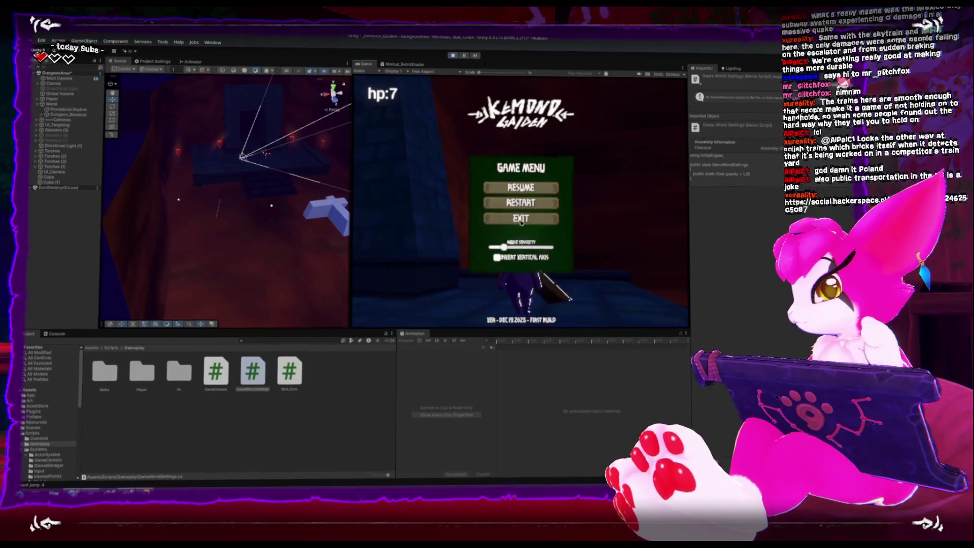
key("Escape")
Exit the running game in Unity and switch over to Rider.
left_click(287, 205)
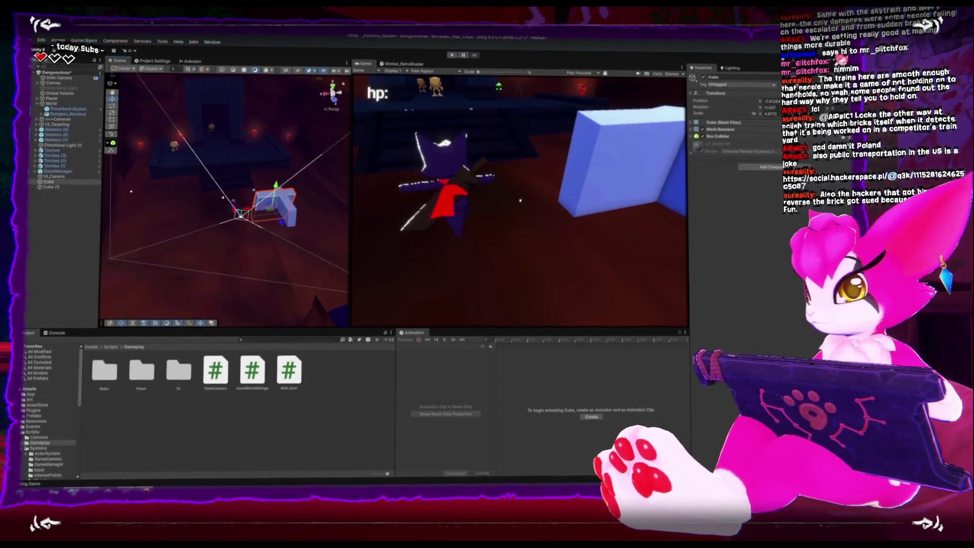
key("alt+Tab")
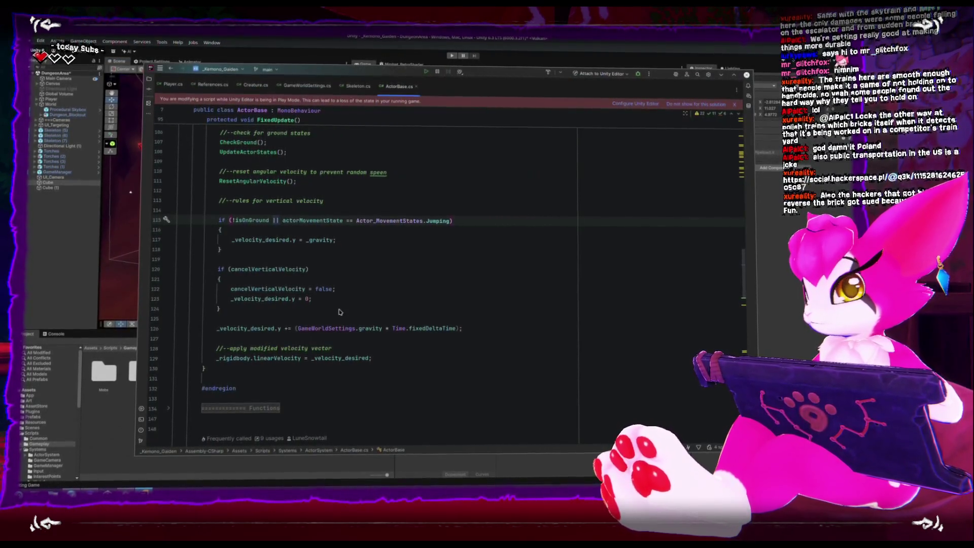
Check the now-empty GameWorldSettings class in Rider, then return to Unity's Edit menu.
left_click(299, 85)
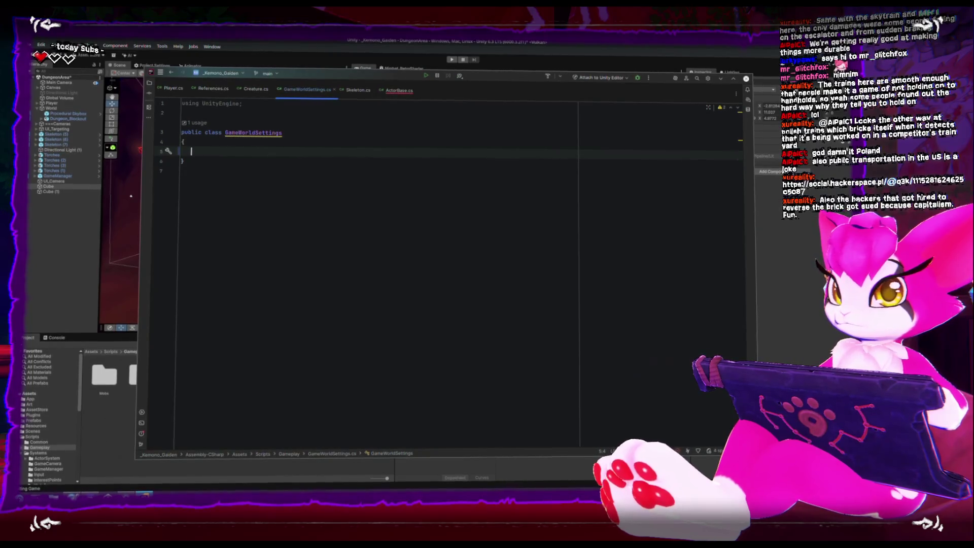
key("alt+Tab")
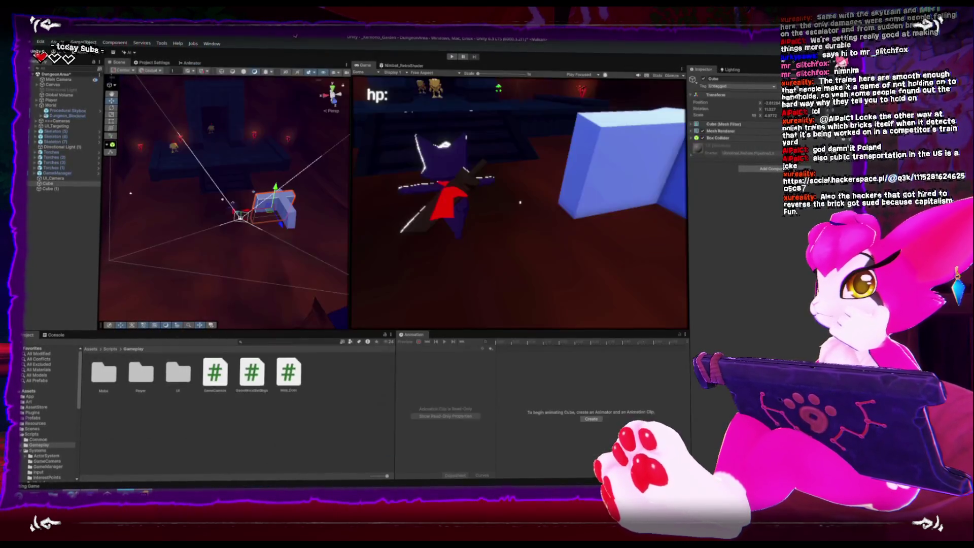
left_click(43, 41)
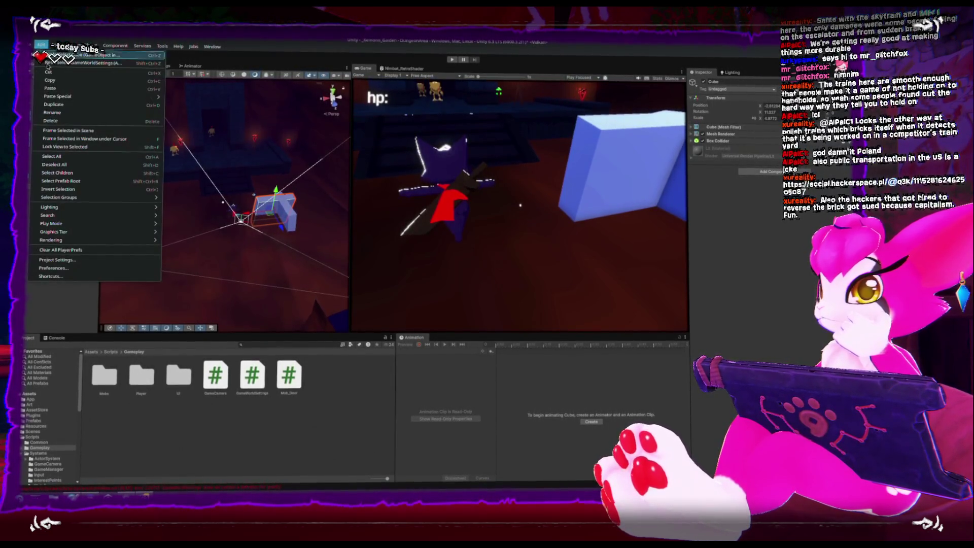
Set Physics gravity Y to -15 in Project Settings, then reopen ActorBase.cs in Rider.
left_click(76, 257)
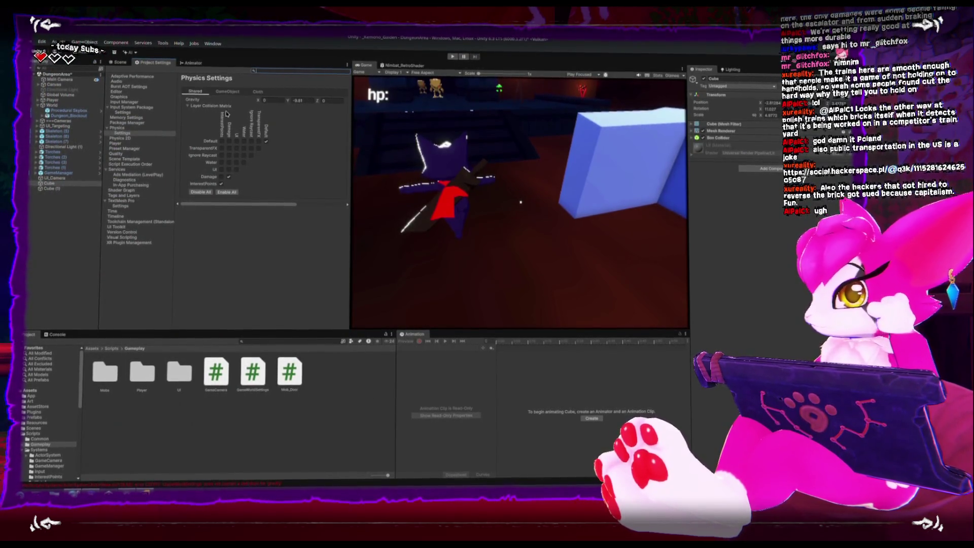
left_click(307, 100)
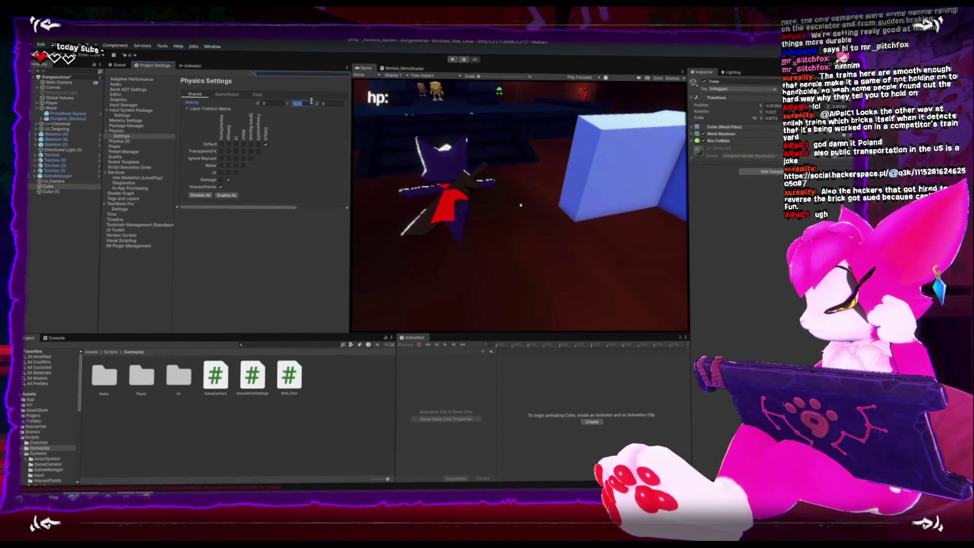
key("Return")
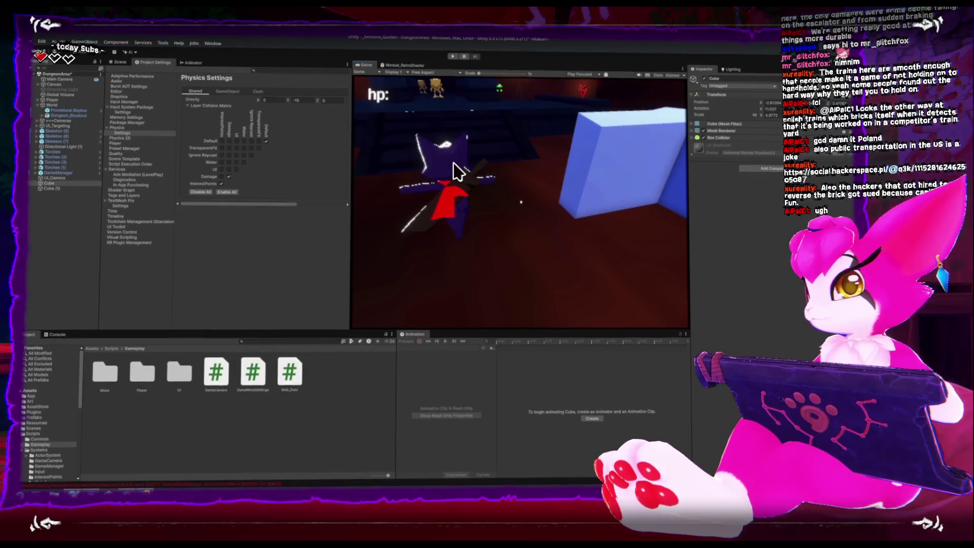
key("shift+space")
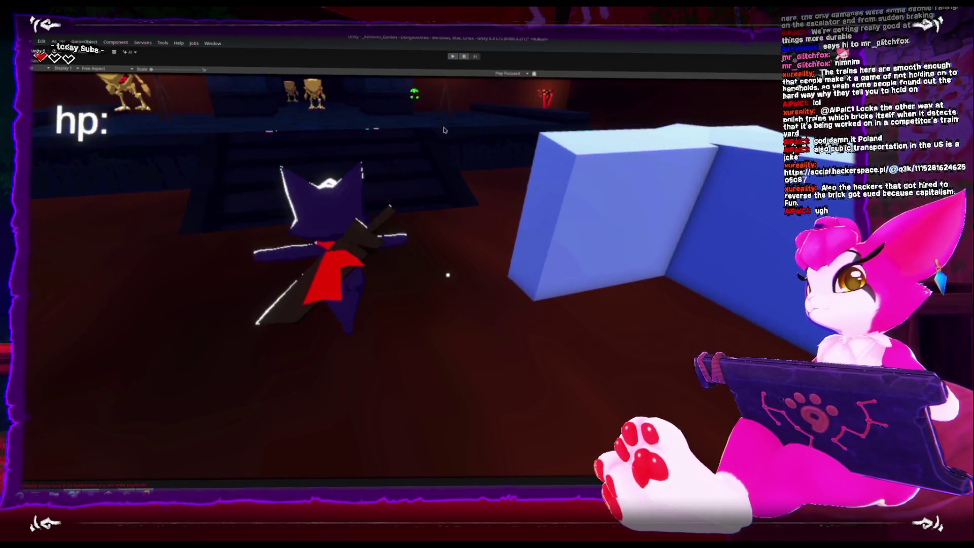
key("shift+space")
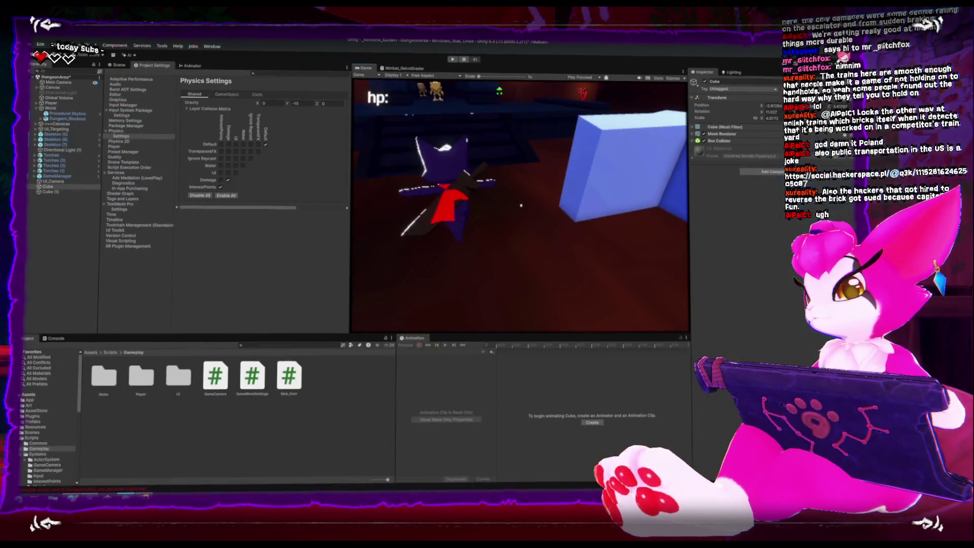
key("alt+Tab")
left_click(400, 88)
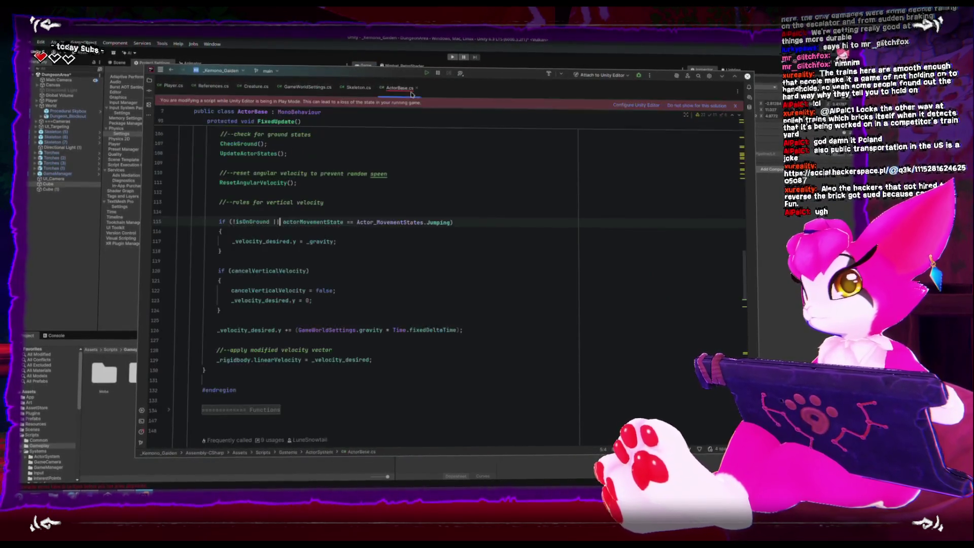
Delete the '_velocity_desired.y += GameWorldSettings.gravity * Time.fixedDeltaTime' line and stop the Unity game.
left_click(376, 329)
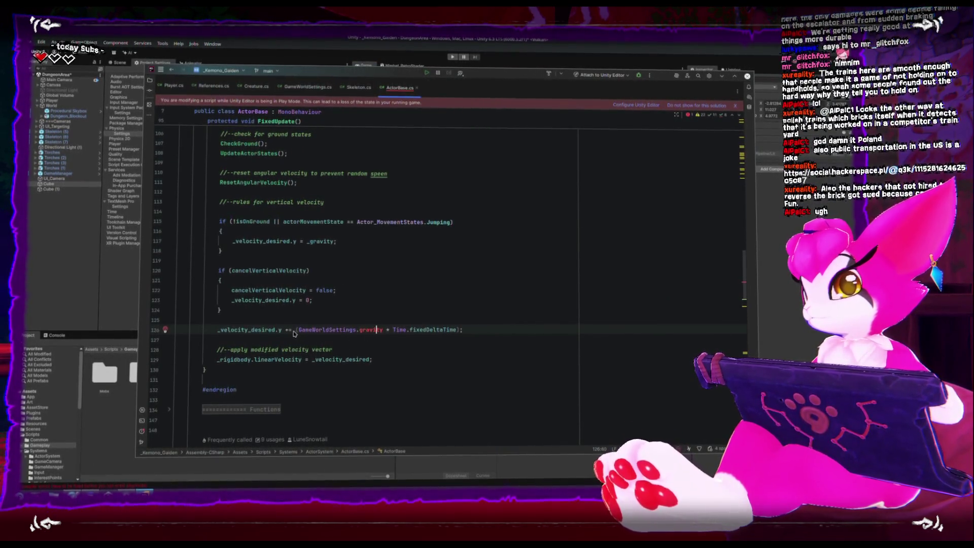
left_click_drag(217, 329, 483, 336)
key("Delete")
key("BackSpace")
key("Delete")
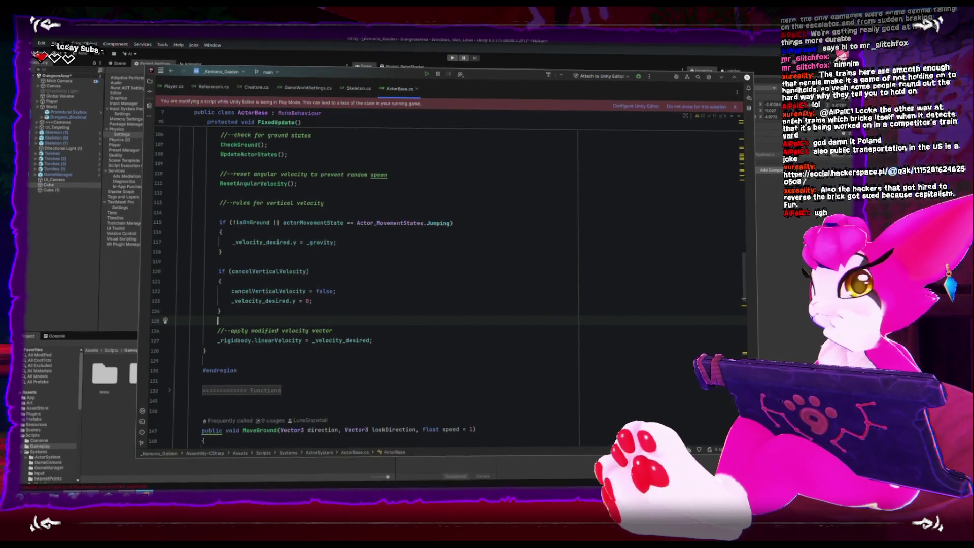
left_click(368, 52)
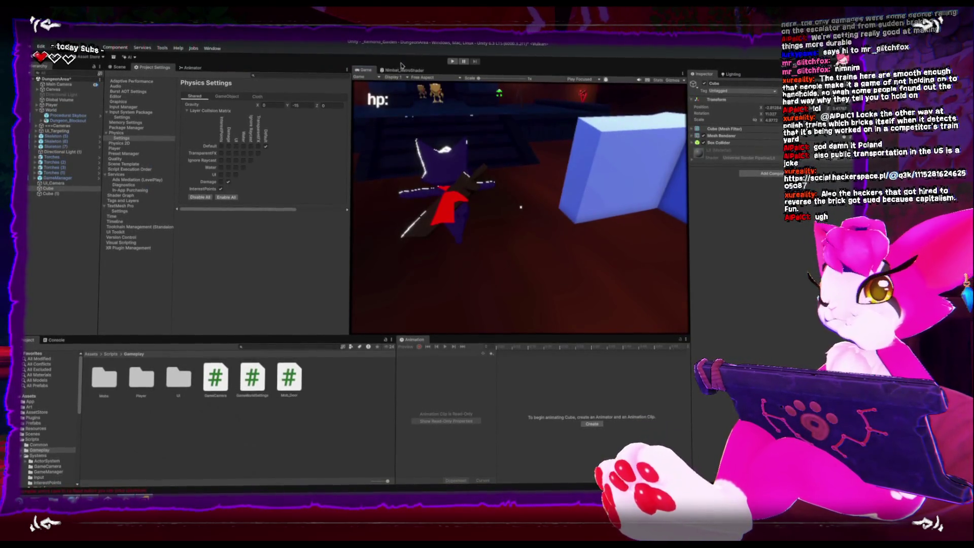
left_click(449, 63)
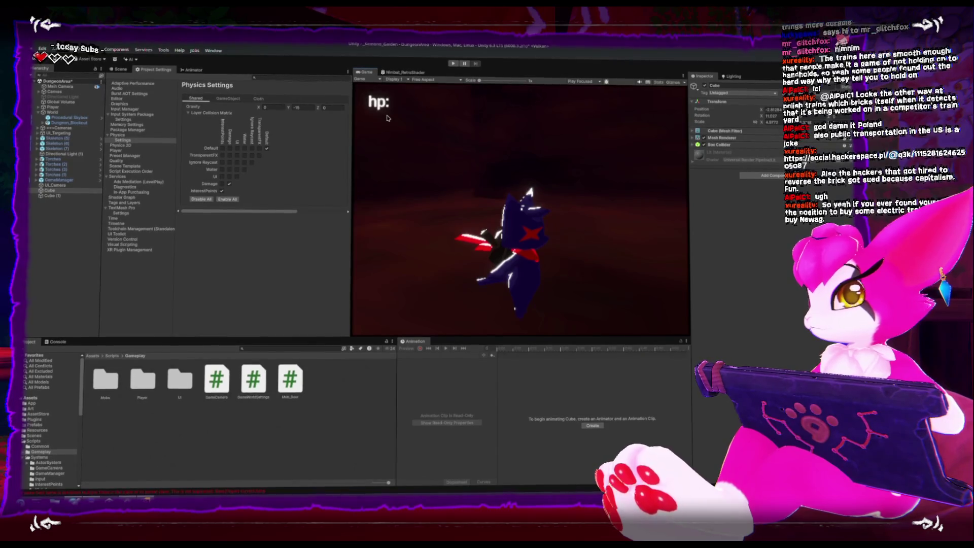
Maximize the Game view, start Play mode, and test repeated jumps and slashes near the skeletons.
key("shift+space")
left_click(454, 64)
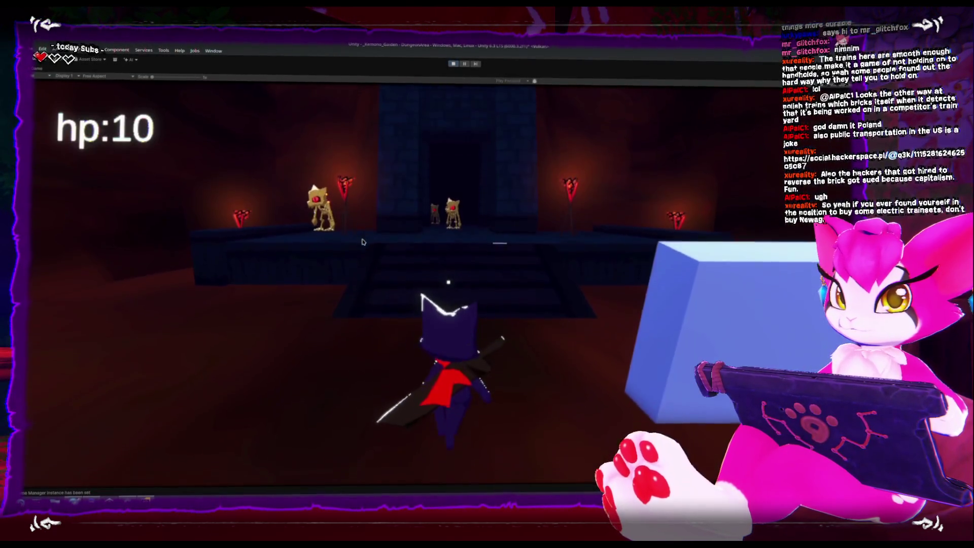
key("w")
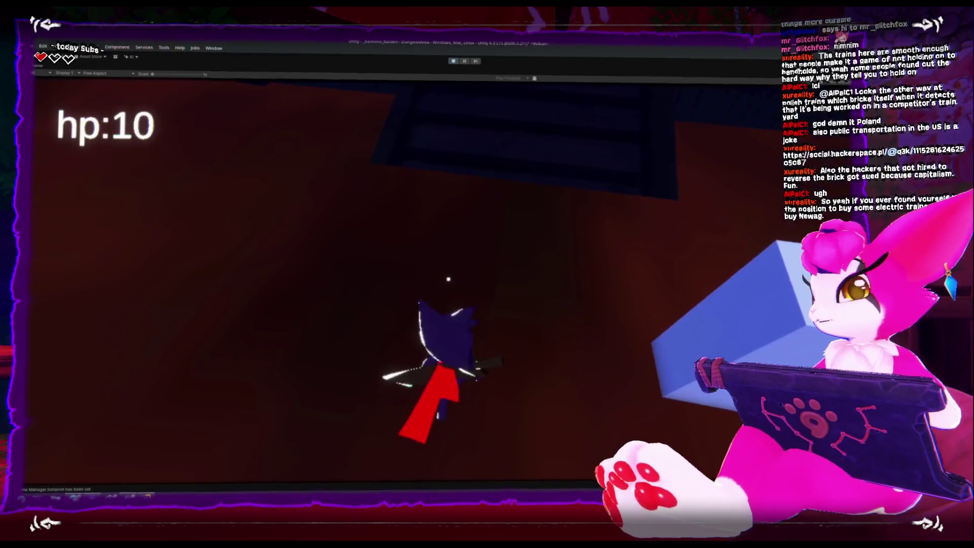
key("space")
key("s")
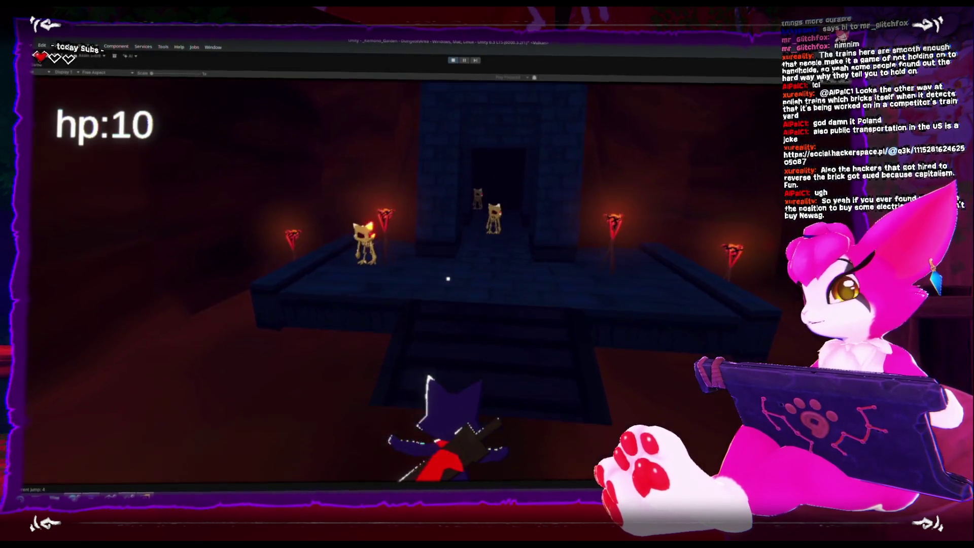
key("a")
key("space")
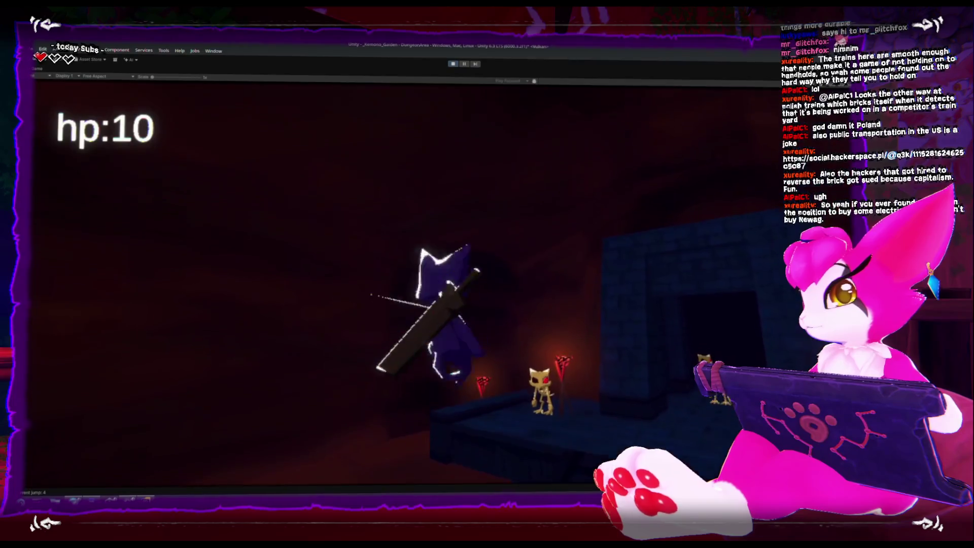
key("space")
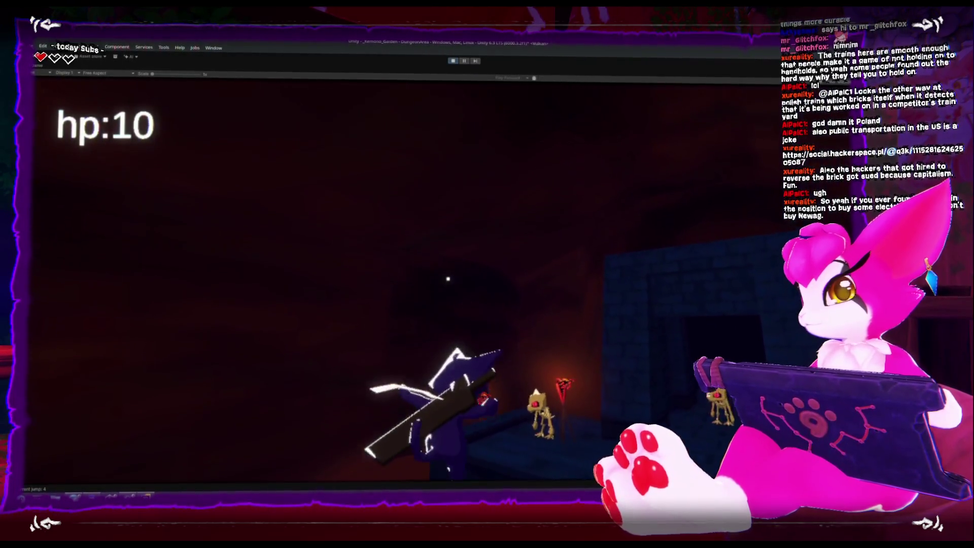
key("w")
key("s")
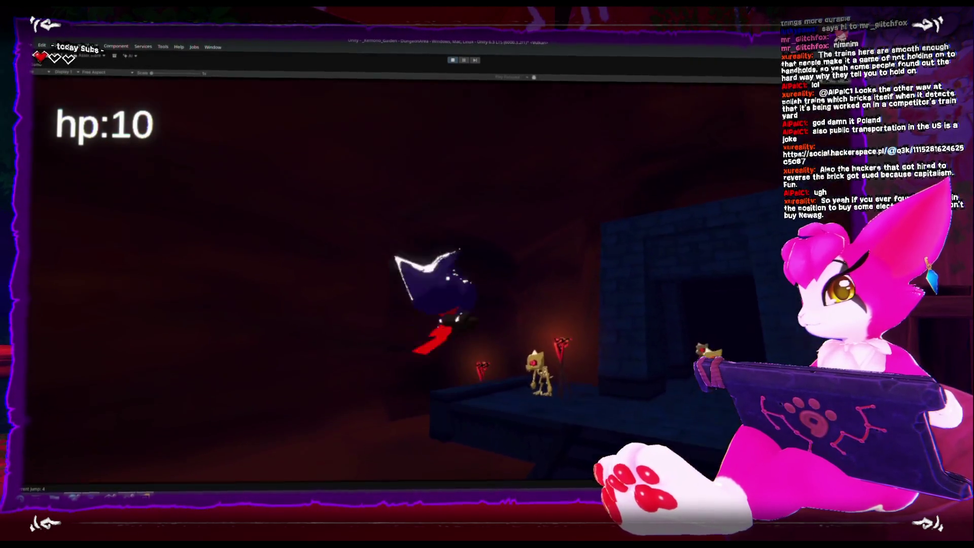
key("space")
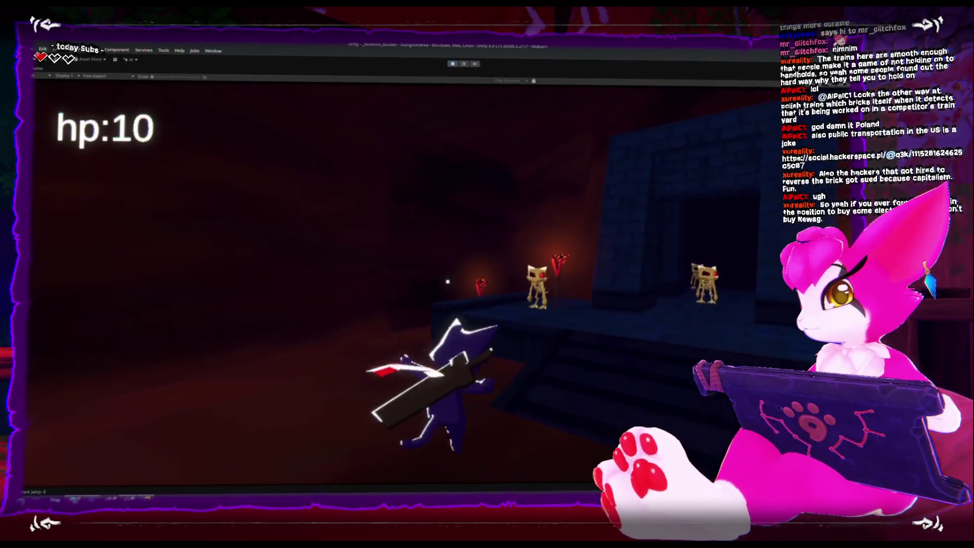
key("space")
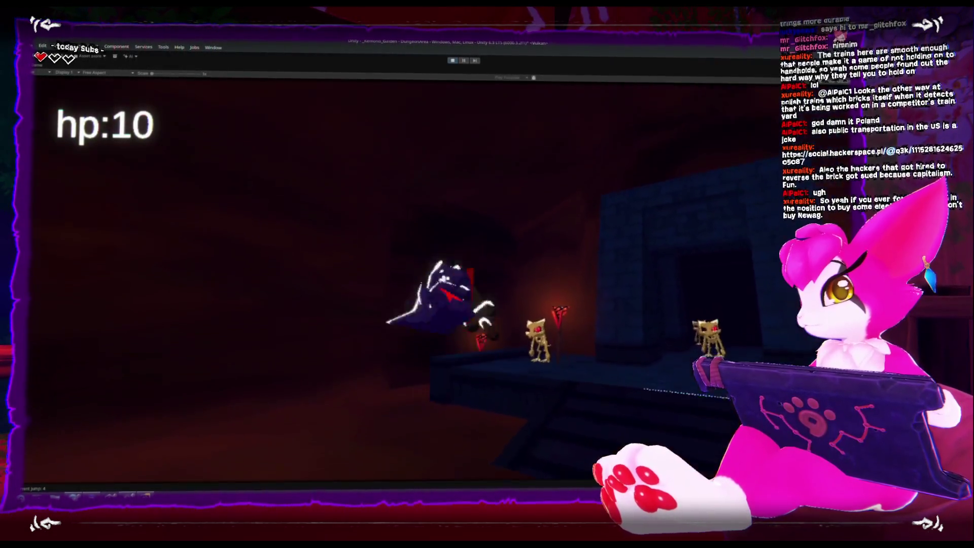
key("space")
key("space")
key("space")
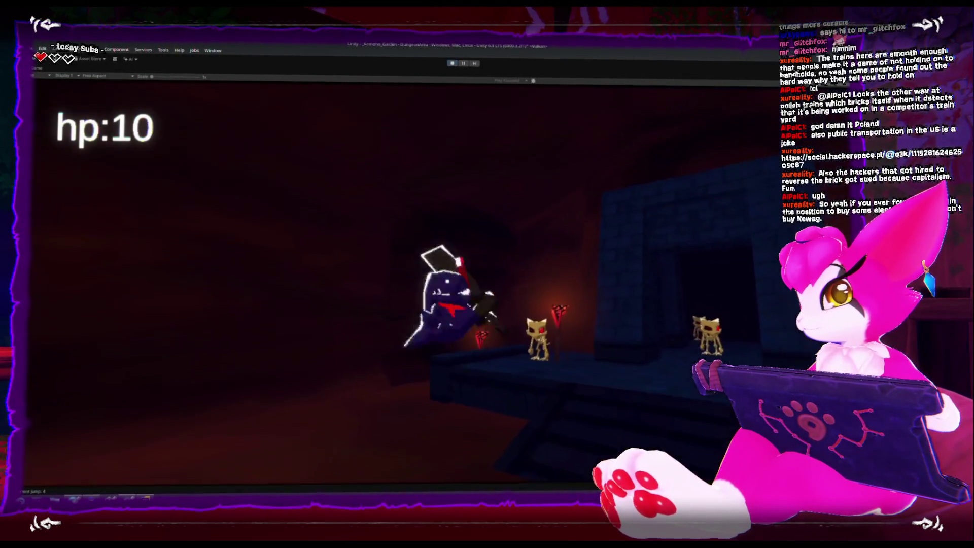
key("space")
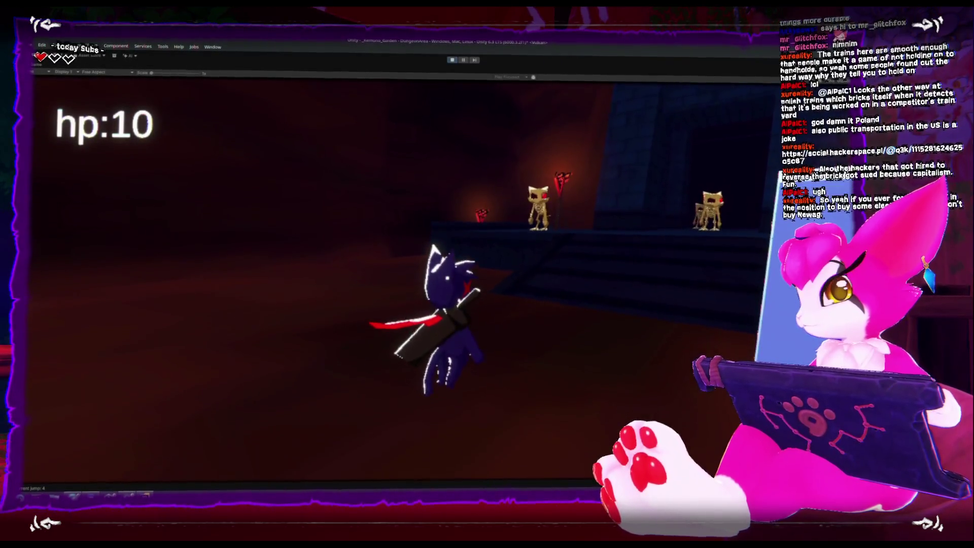
key("space")
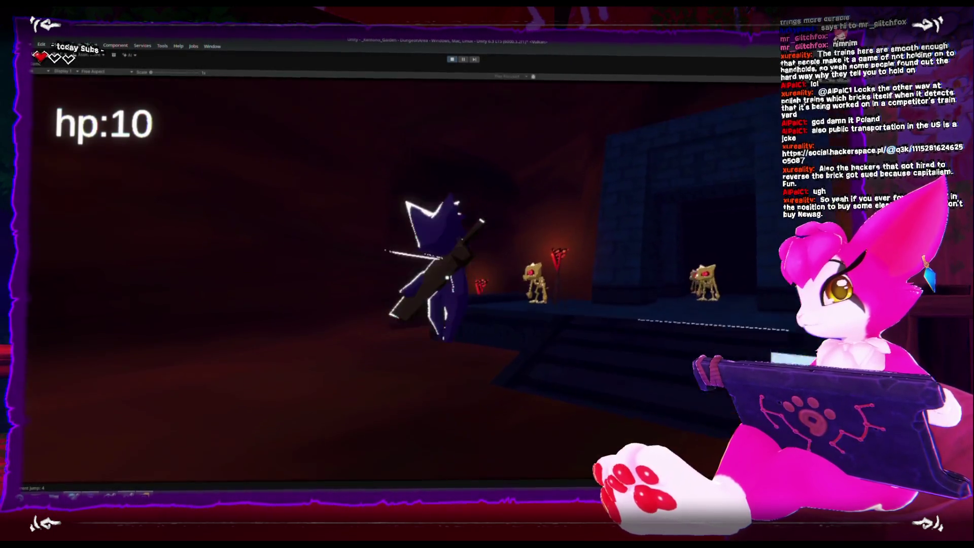
key("space")
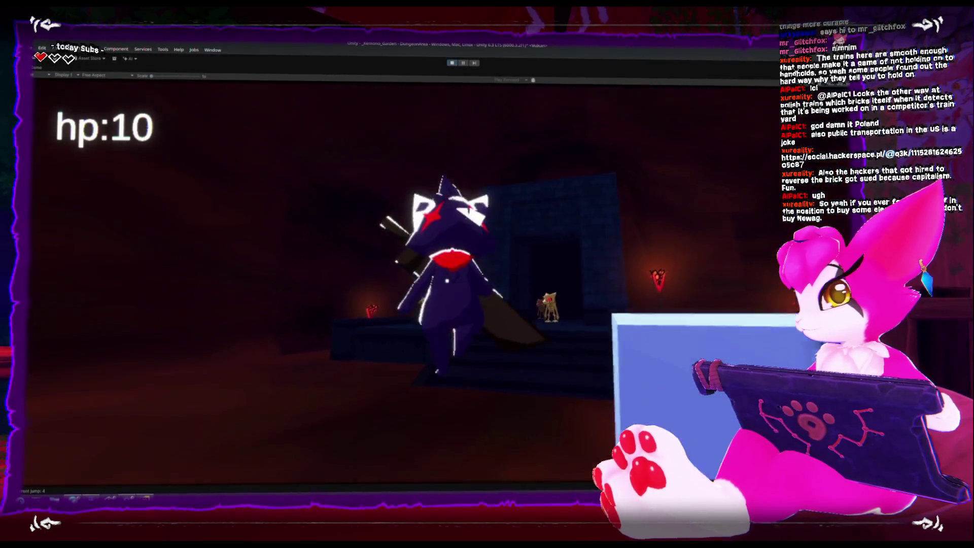
key("space")
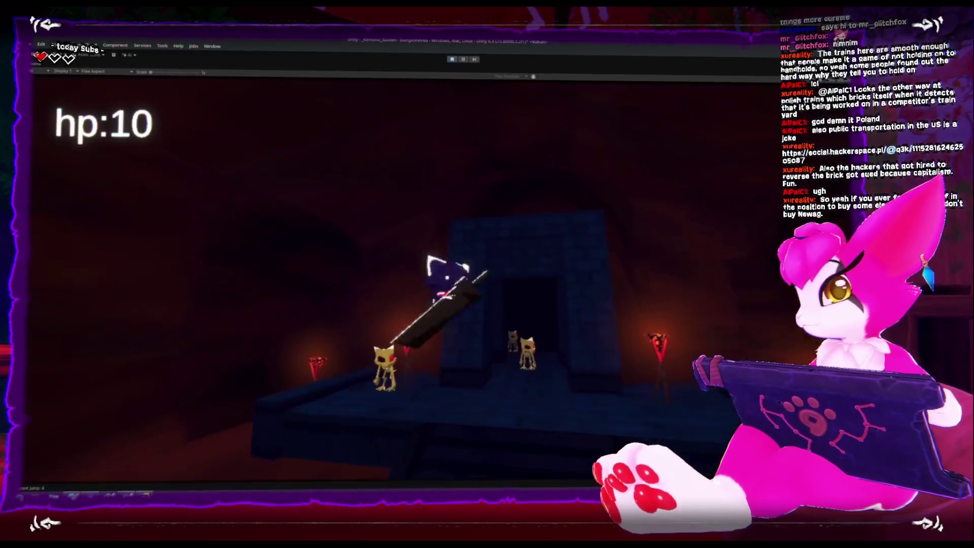
key("space")
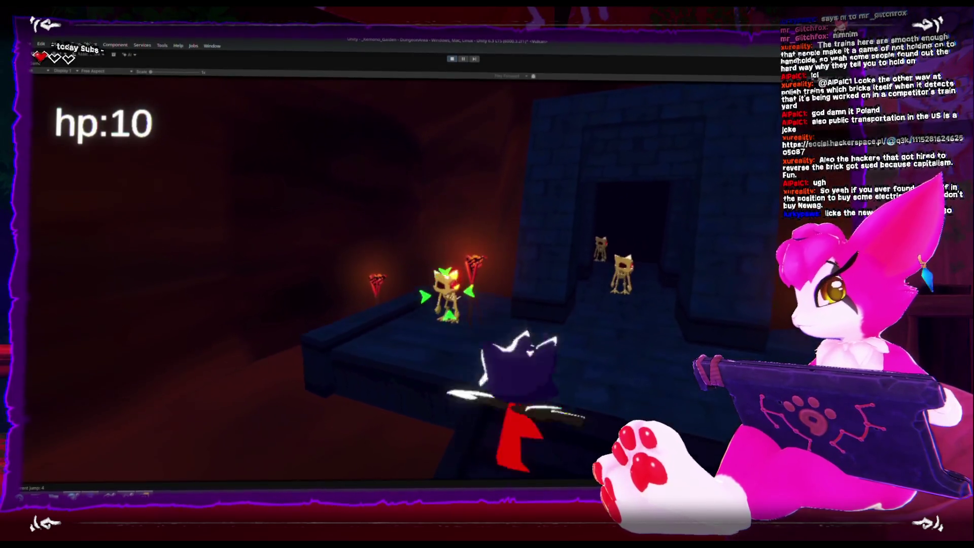
Advance down the corridor and fight the skeleton with sword attacks.
key("w")
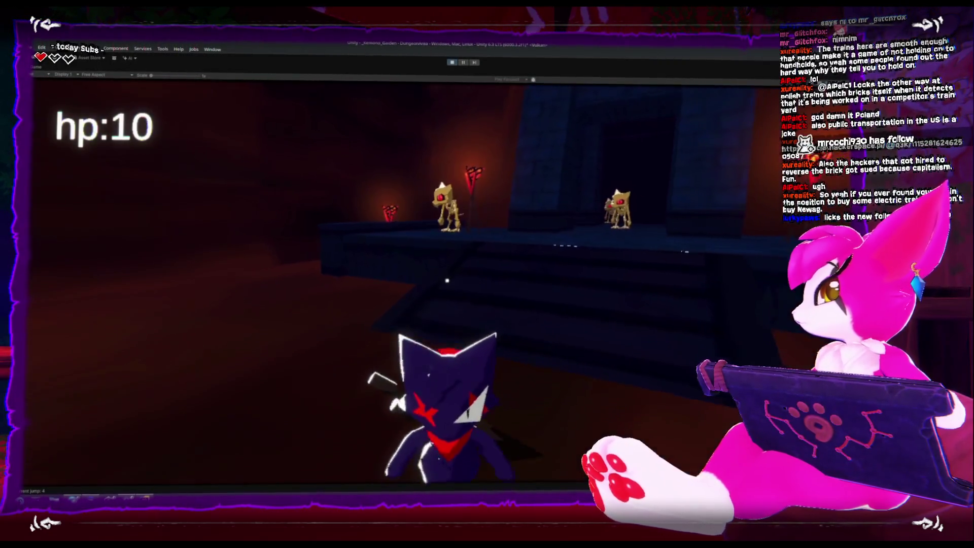
key("w")
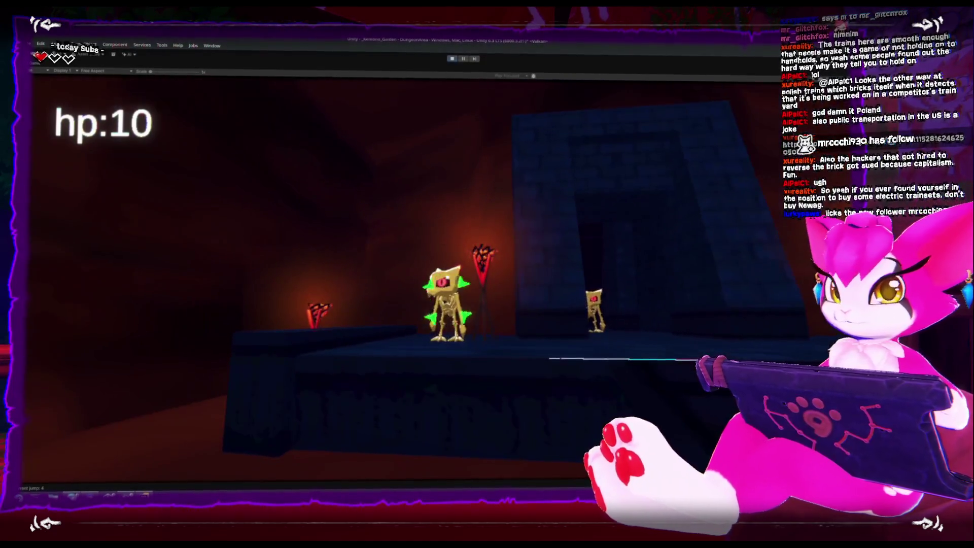
key("w")
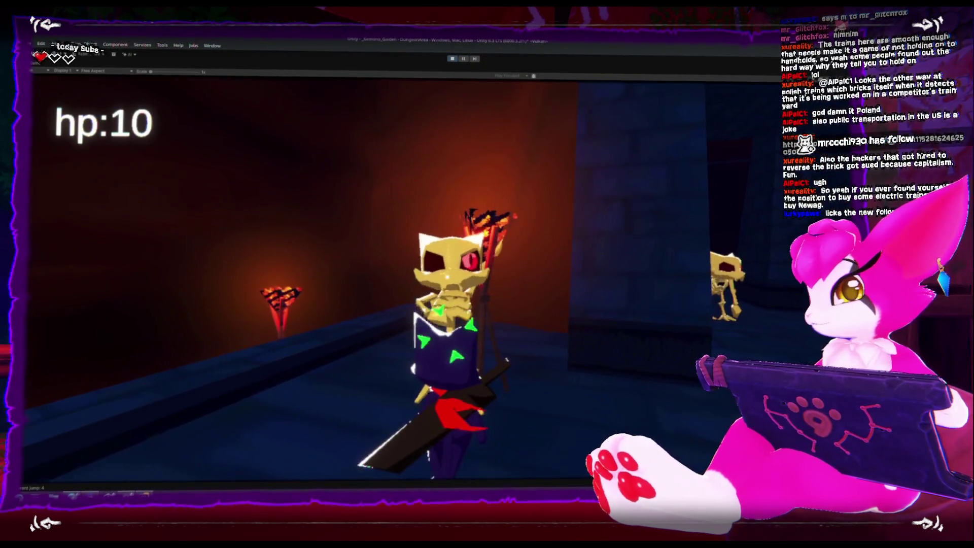
key("w")
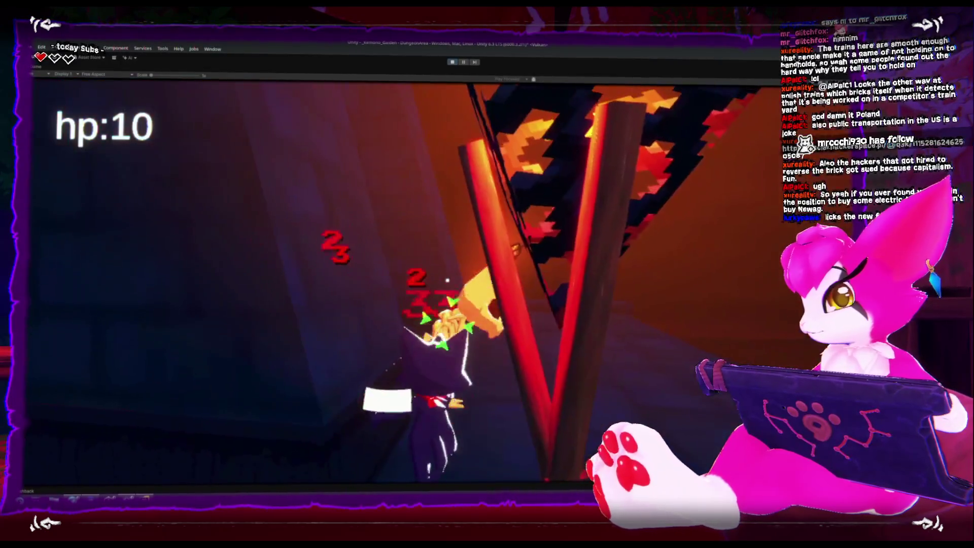
key("w")
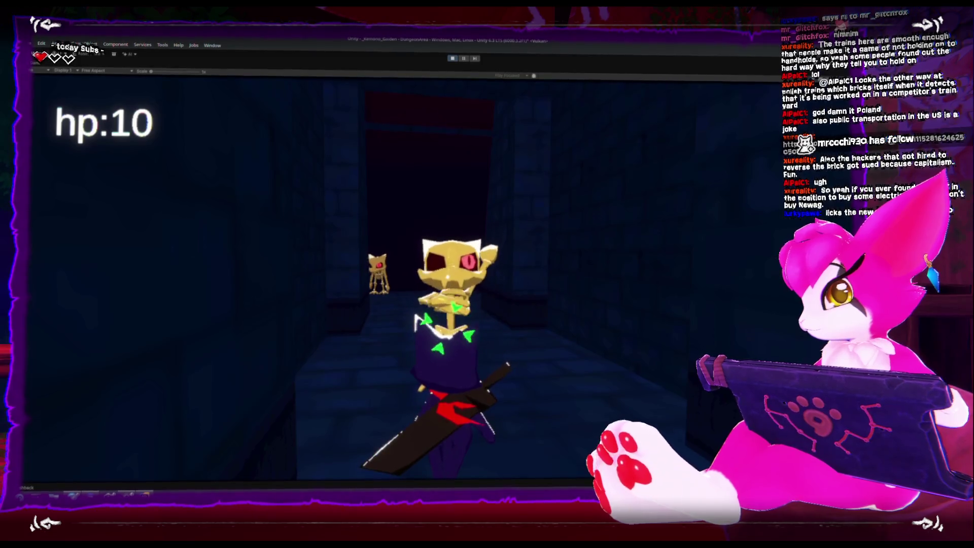
key("w")
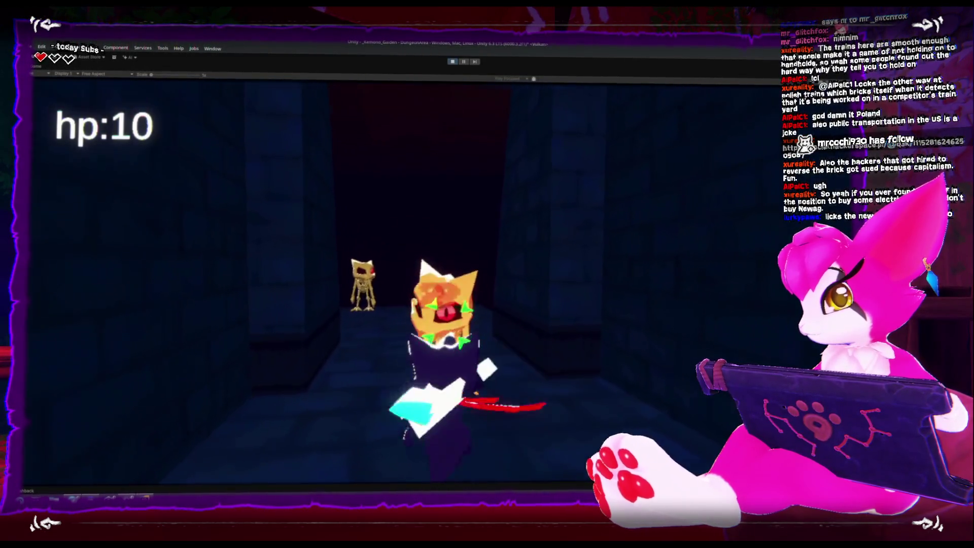
key("s")
key("w")
key("w")
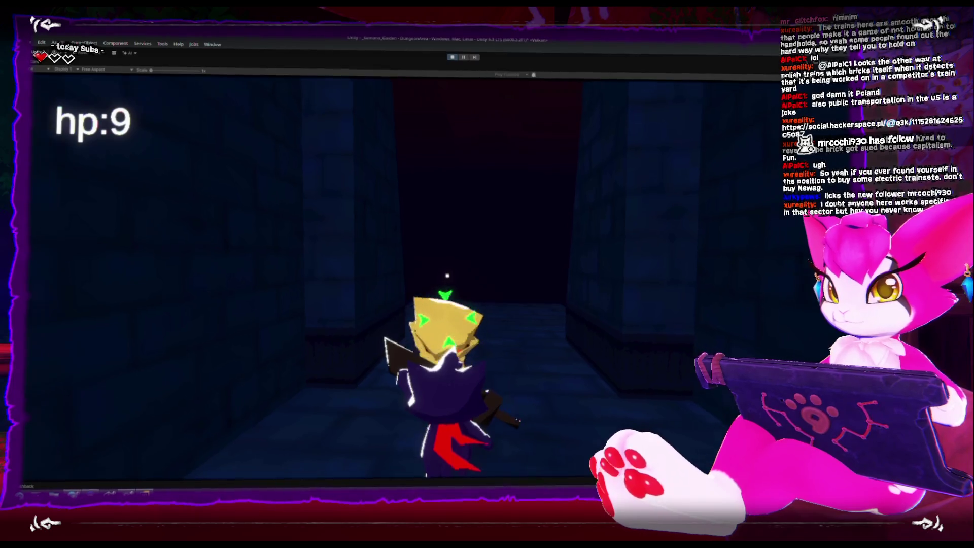
key("w")
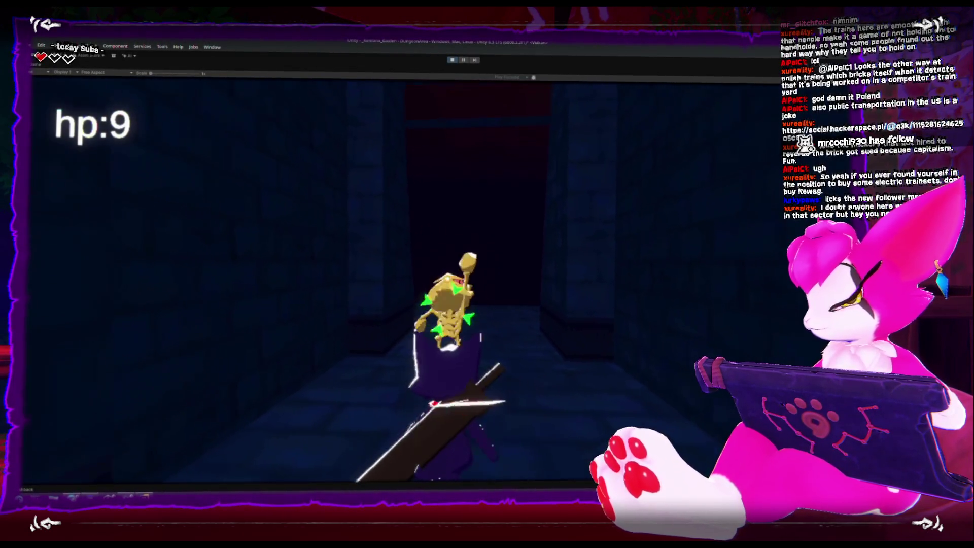
key("a")
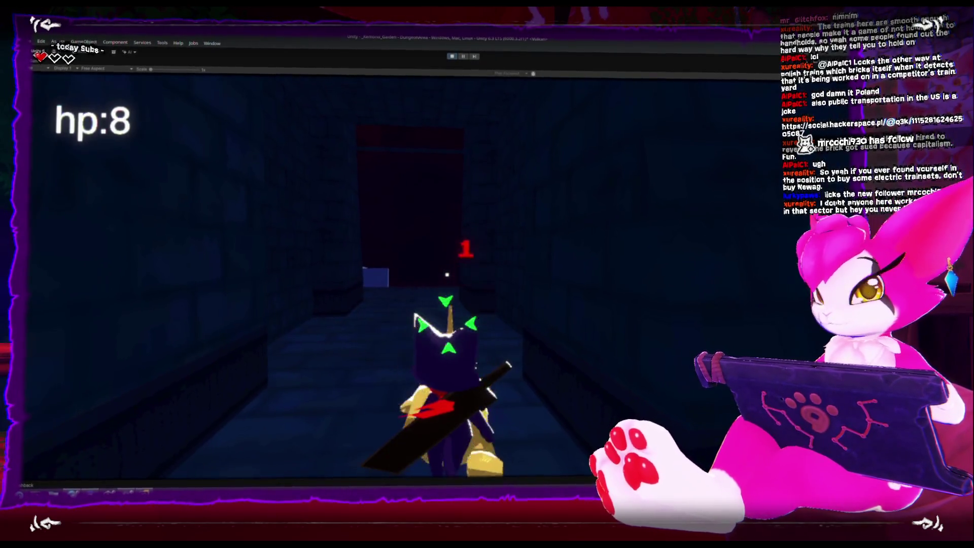
key("w")
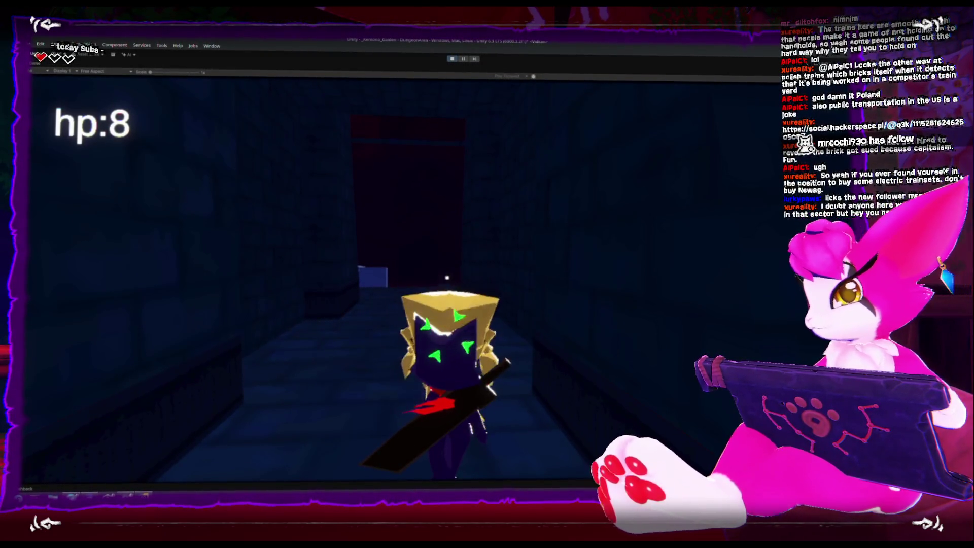
key("space")
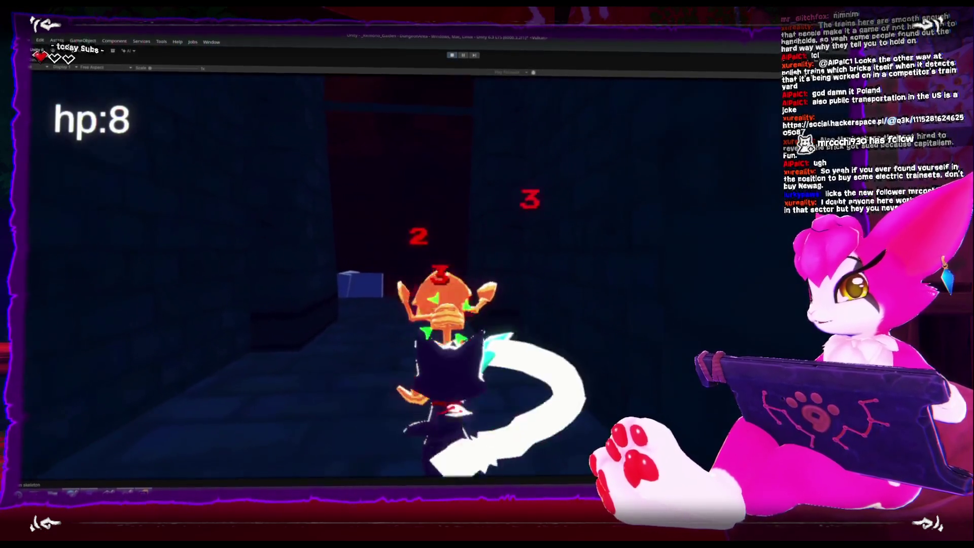
Walk the character around the room toward the torch-lit doorway, swinging the sword.
key("d")
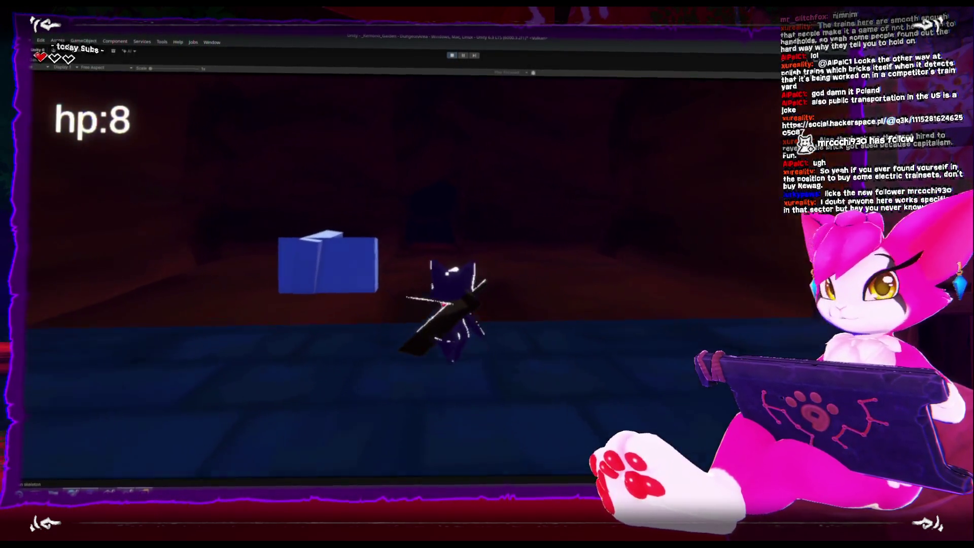
key("s")
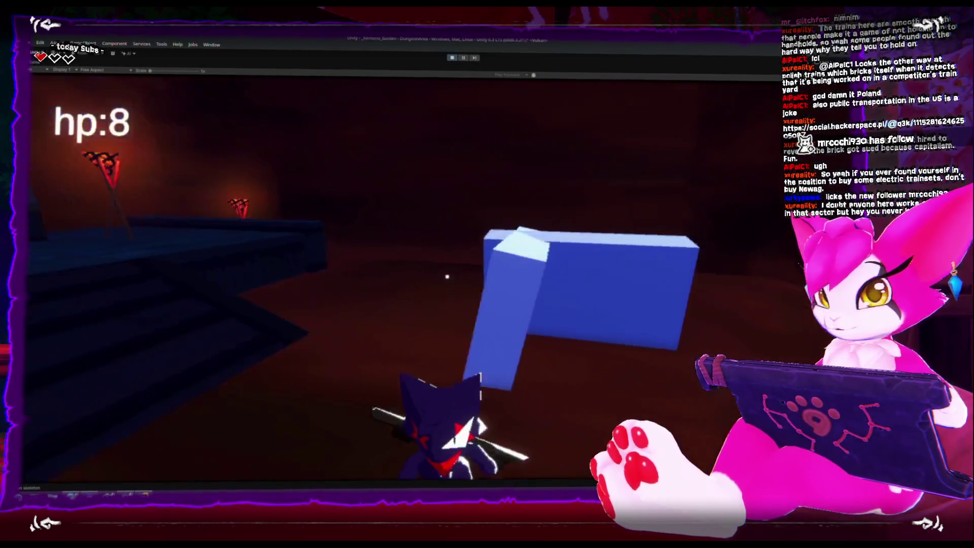
key("w")
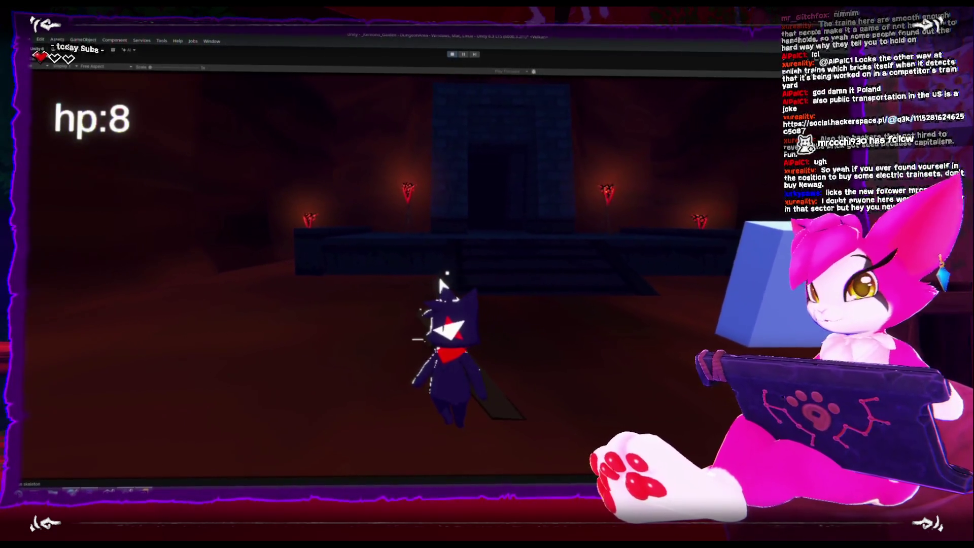
key("w")
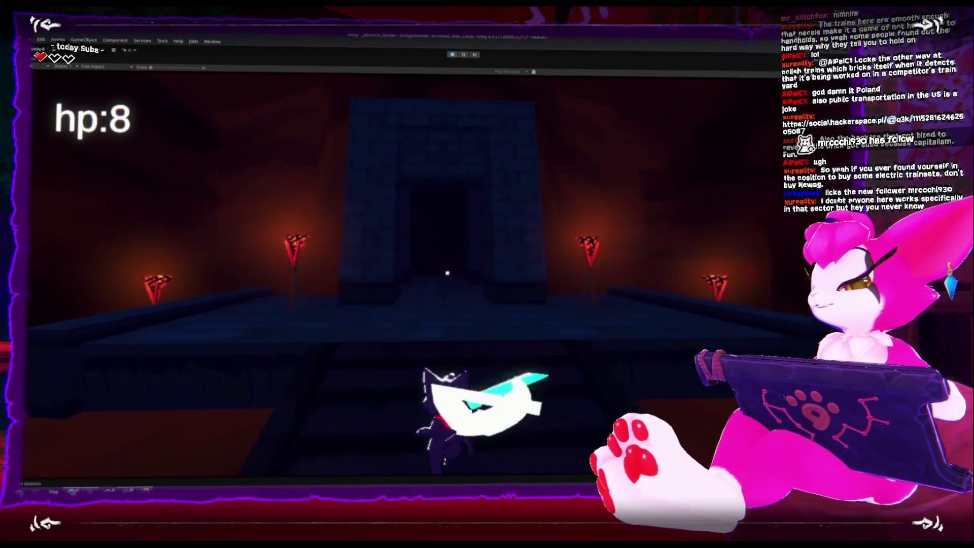
key("s")
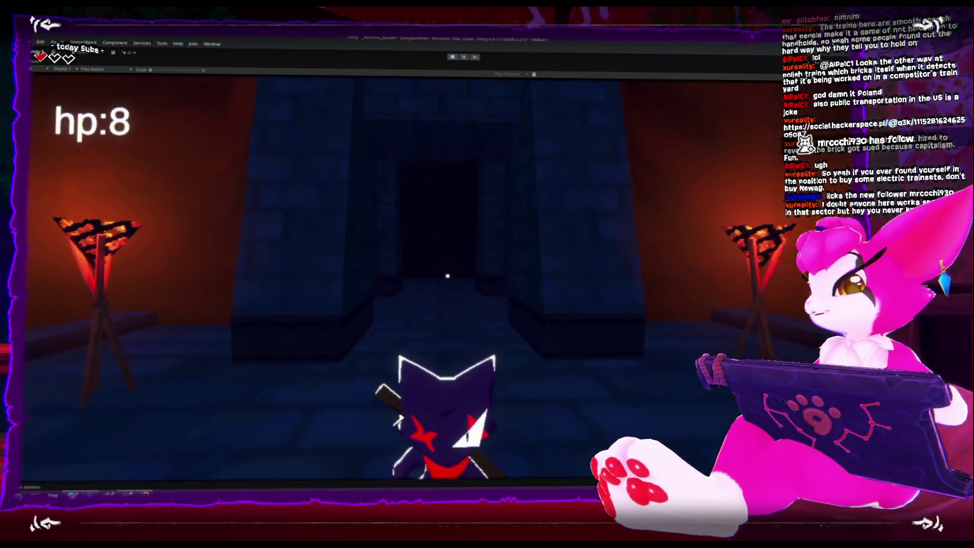
key("a")
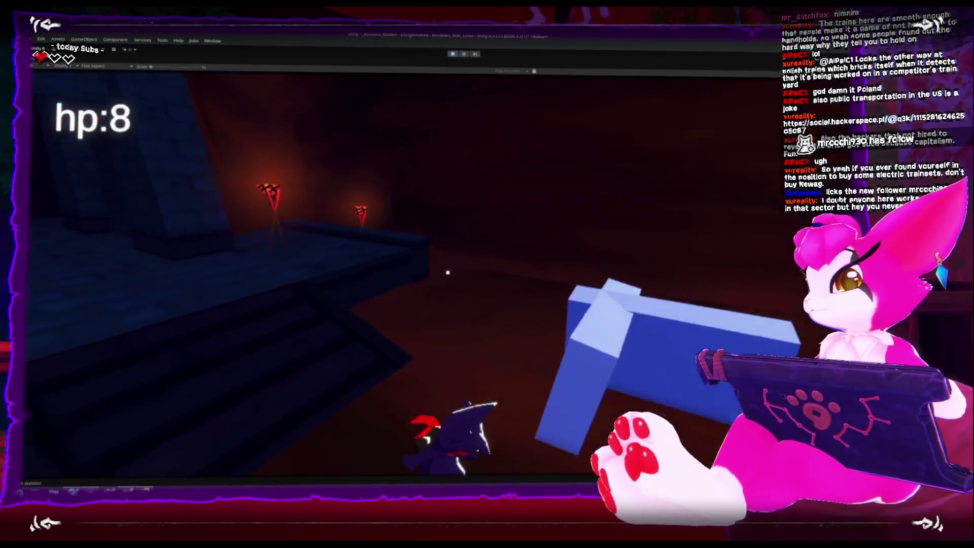
key("w")
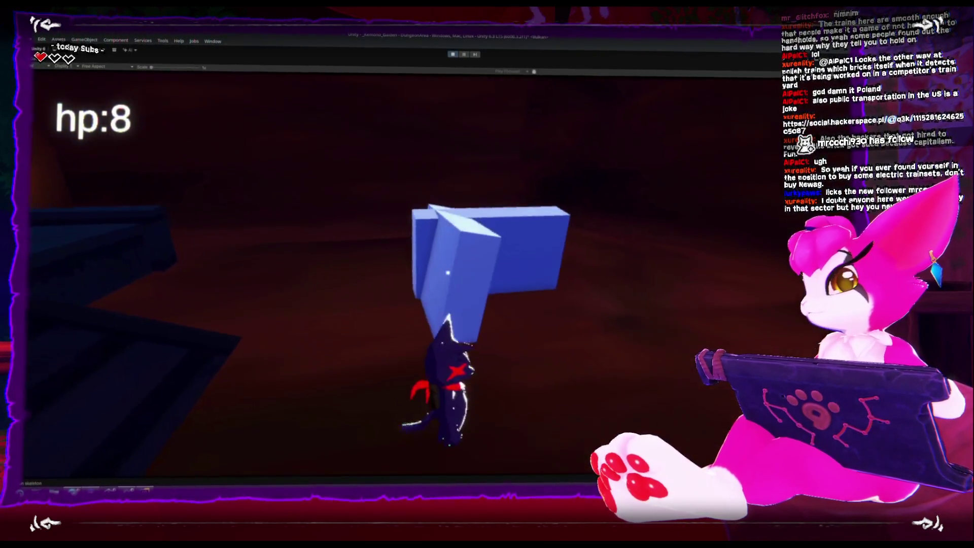
Jump onto and off the blue block and swing the sword near it.
key("space")
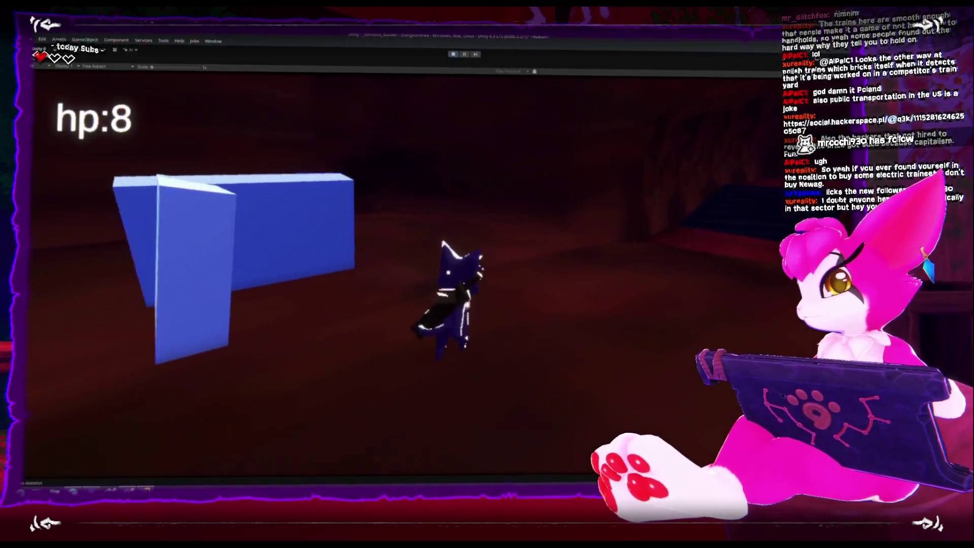
key("space")
key("w")
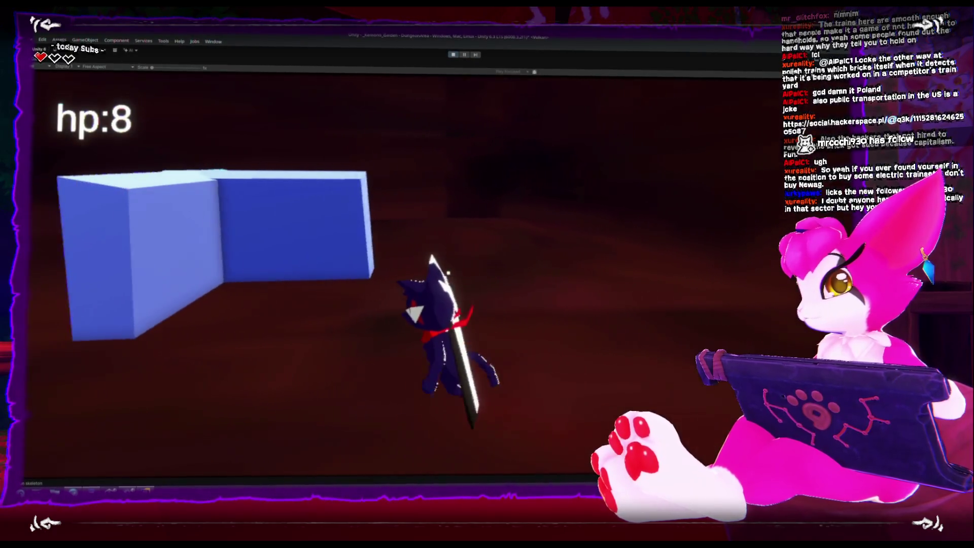
key("w")
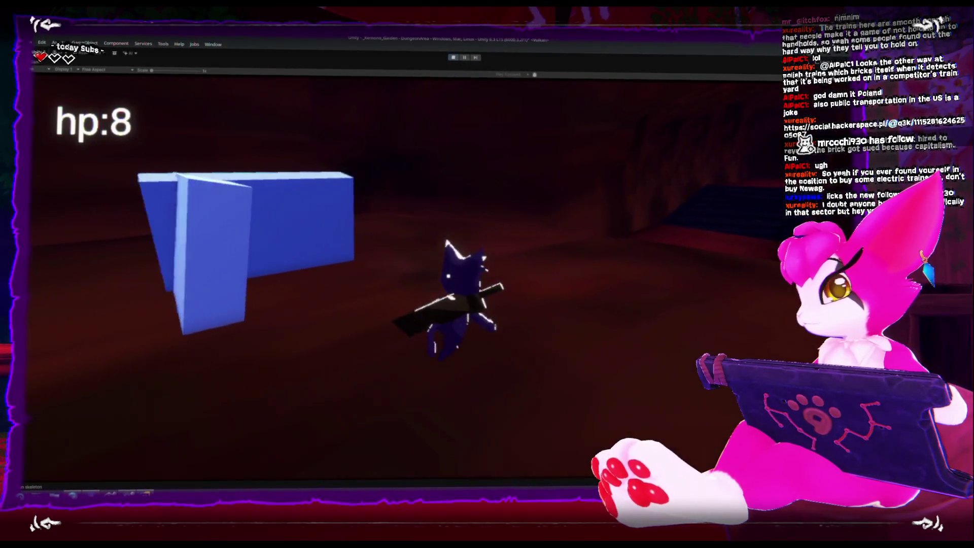
key("w")
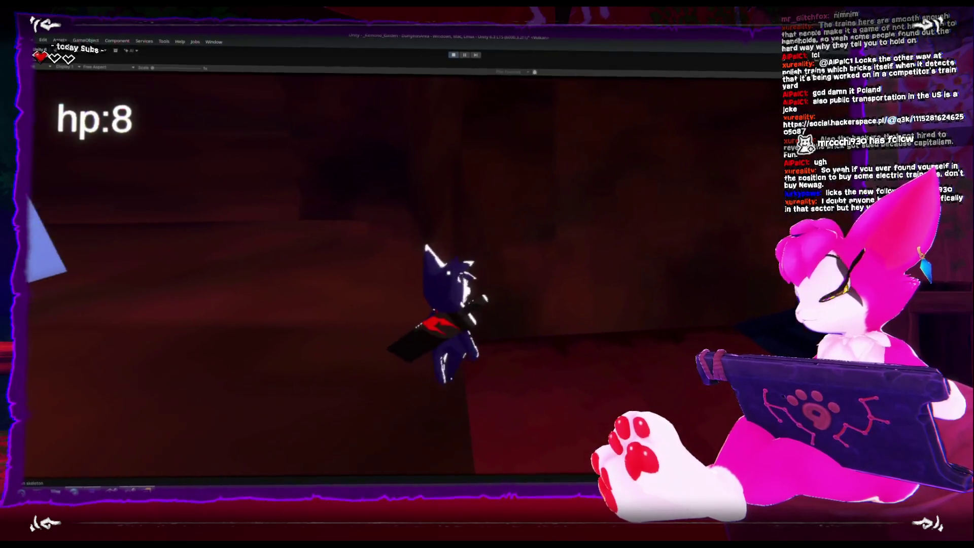
key("s")
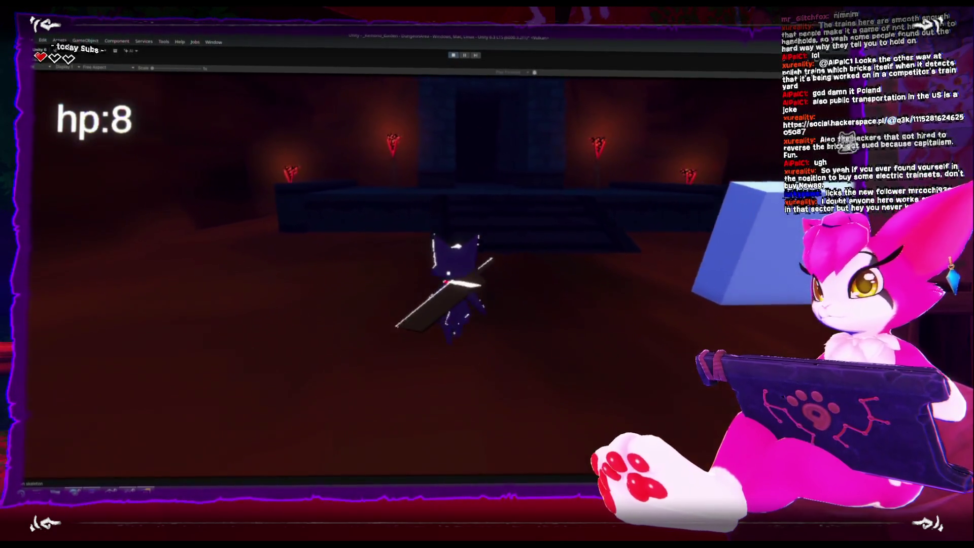
key("w")
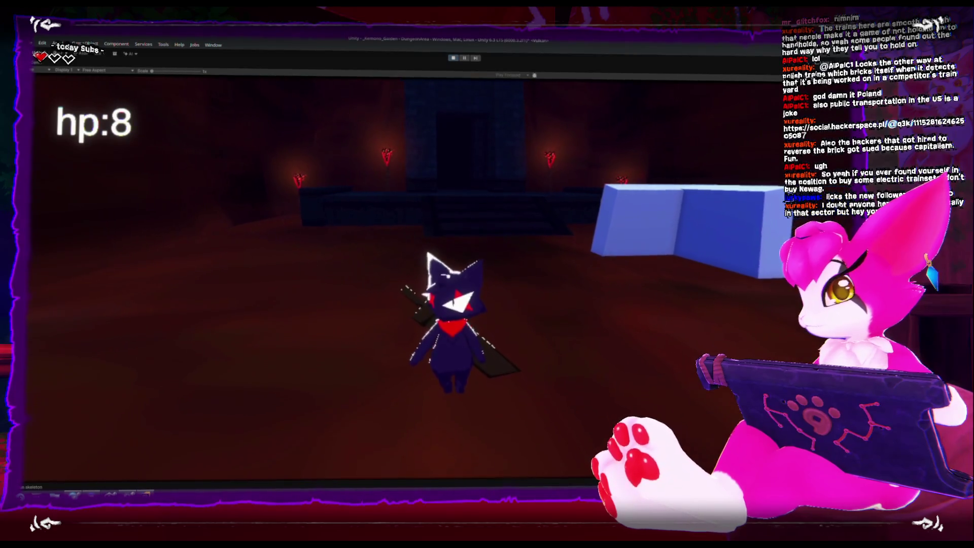
Pause the game, restart it from the Game Menu, and switch to Rider.
key("Escape")
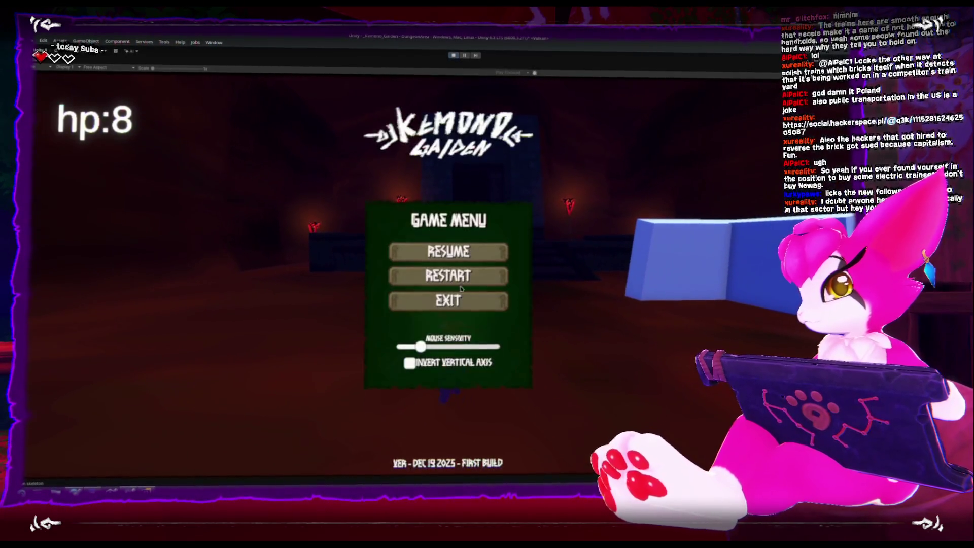
left_click(458, 303)
key("alt+Tab")
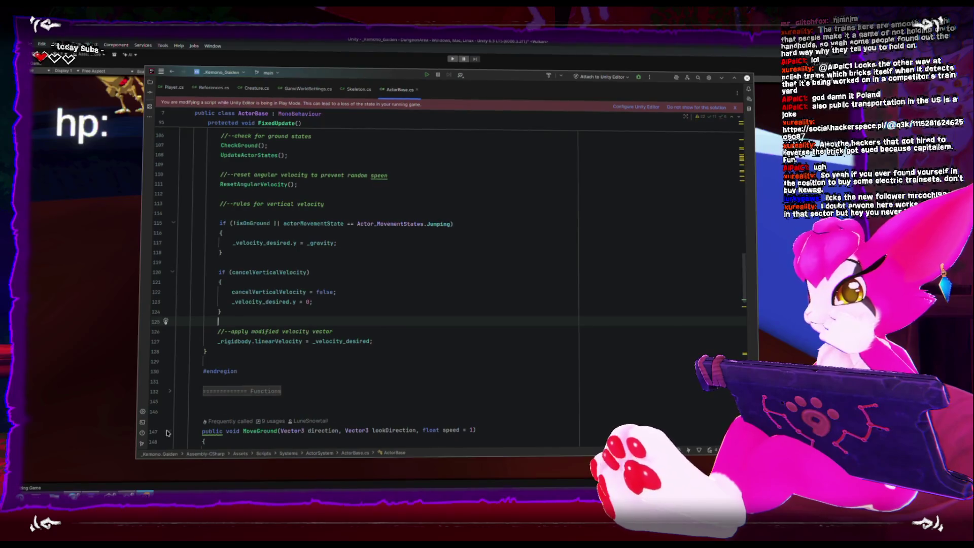
Scroll through ActorBase.cs FixedUpdate to review the velocity and cancelVerticalVelocity logic.
scroll(320, 324, "up", 2)
scroll(370, 368, "up", 5)
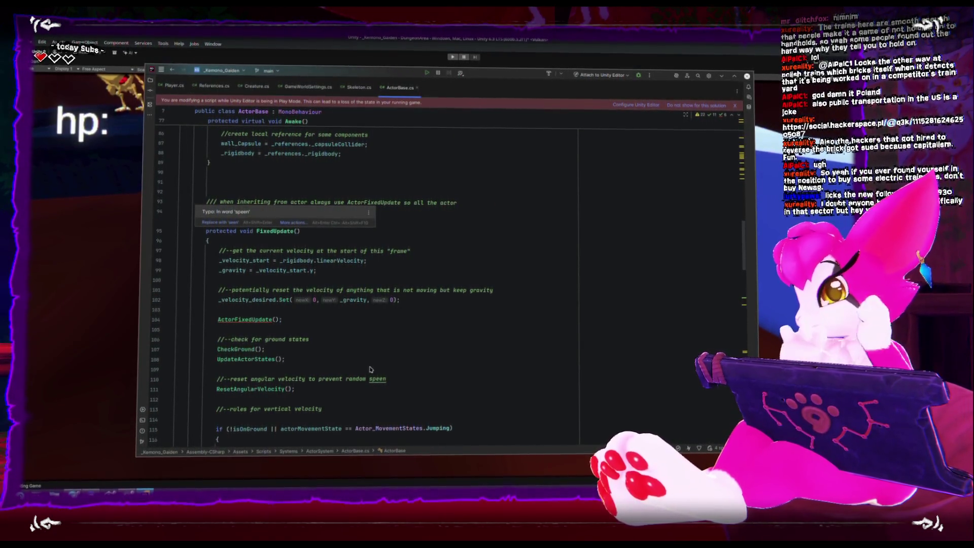
scroll(370, 368, "down", 1)
scroll(370, 372, "down", 6)
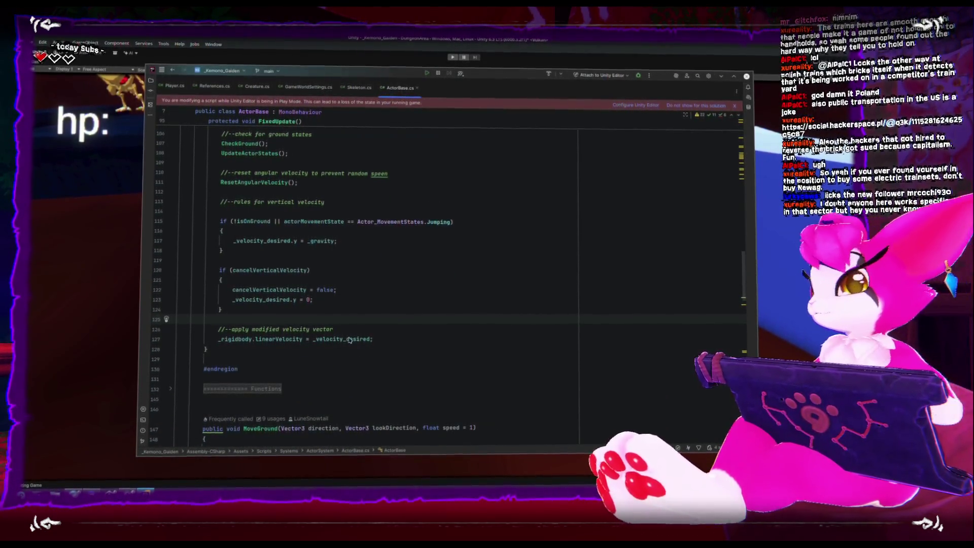
scroll(349, 337, "down", 1)
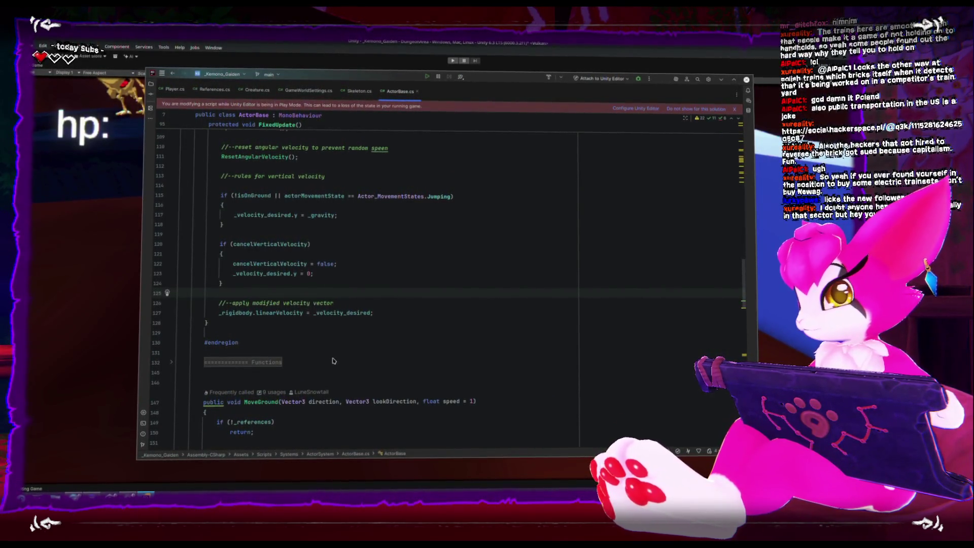
scroll(337, 361, "up", 2)
scroll(341, 369, "up", 8)
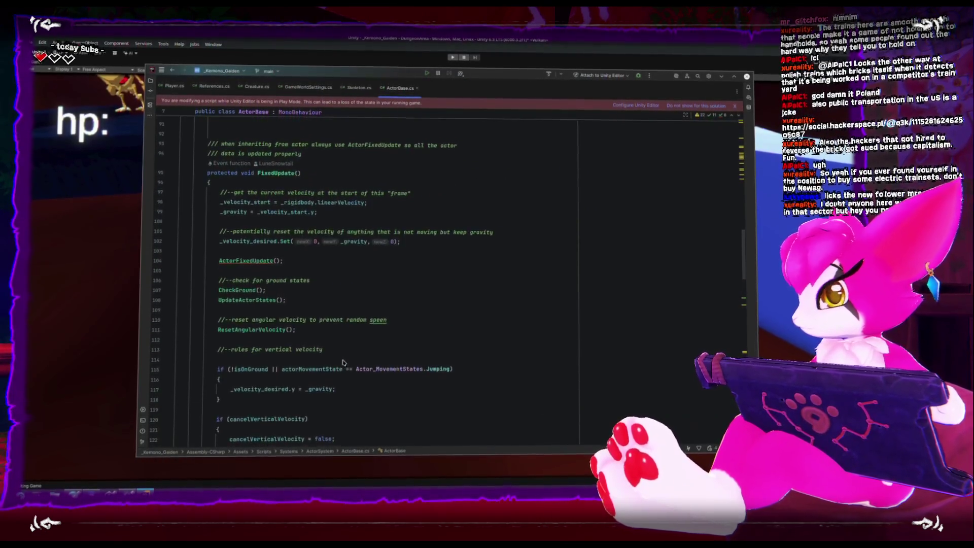
scroll(344, 356, "down", 8)
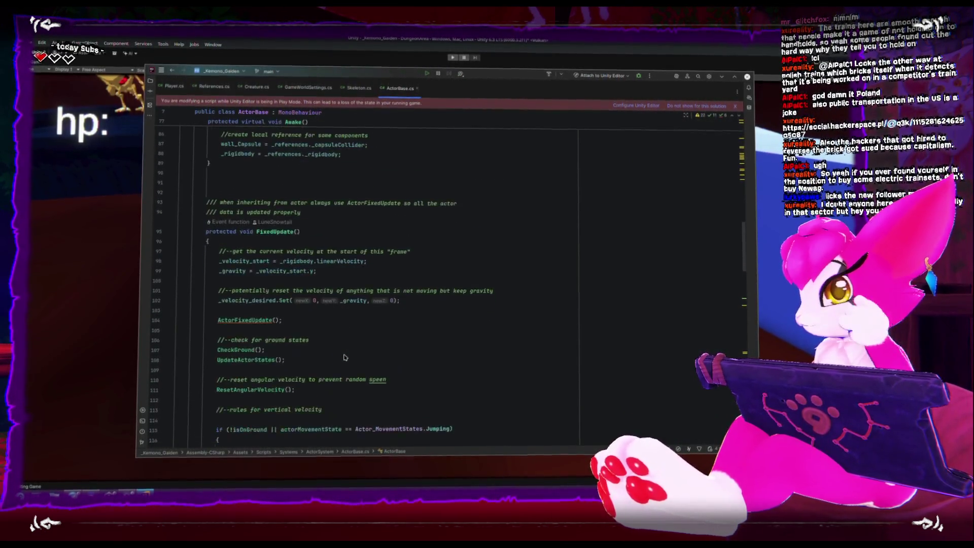
scroll(344, 359, "up", 2)
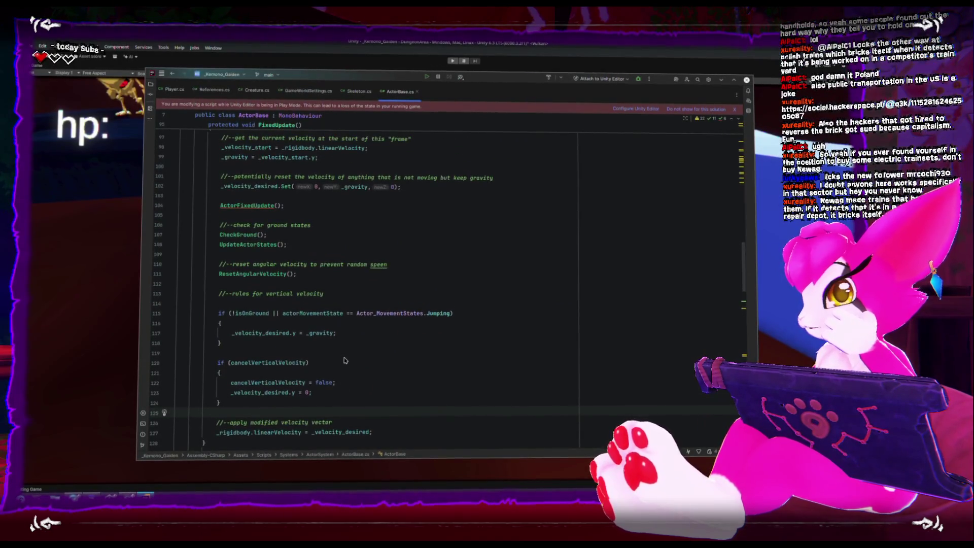
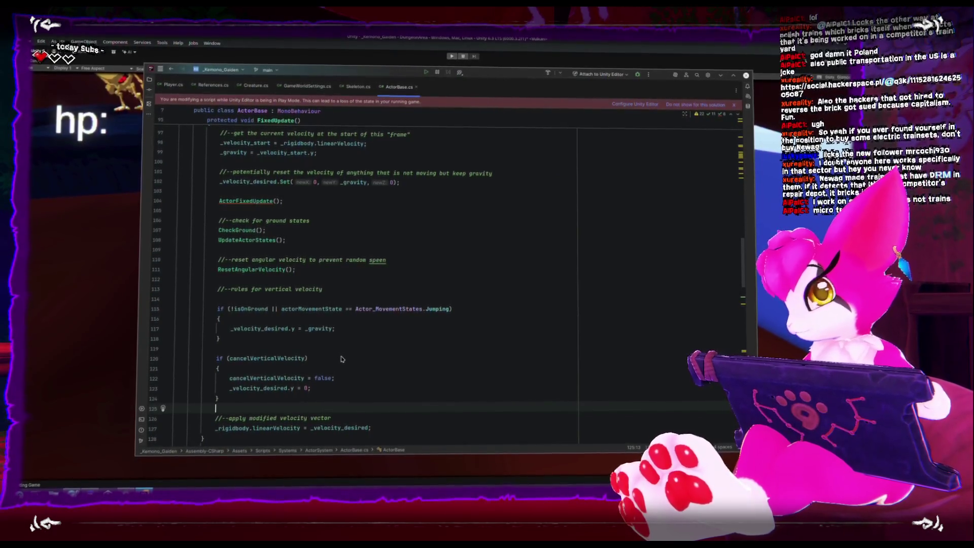
Delete the blank line 114 under the vertical-velocity comment in ActorBase's FixedUpdate, then switch to the HacknPlan board.
left_click(314, 310)
left_click(317, 298)
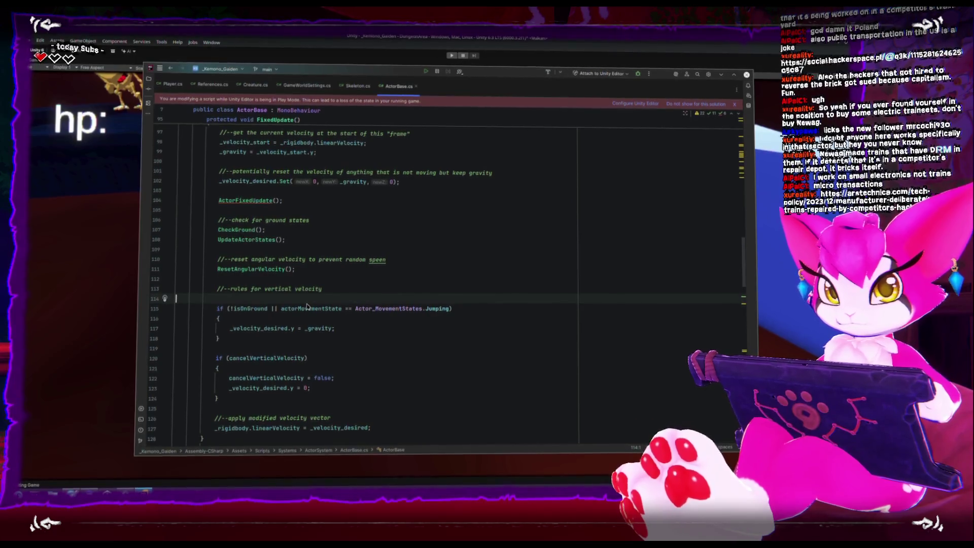
mouse_move(307, 307)
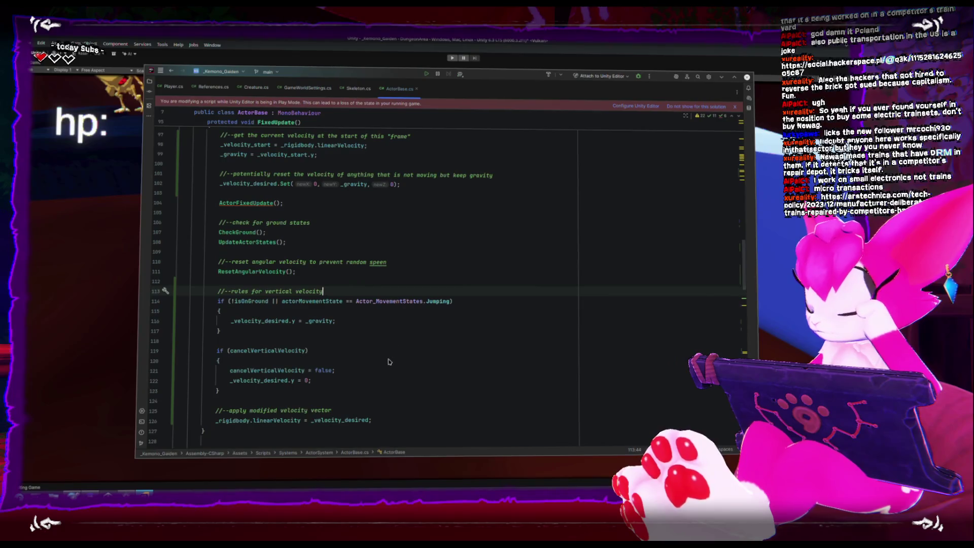
scroll(384, 355, "down", 3)
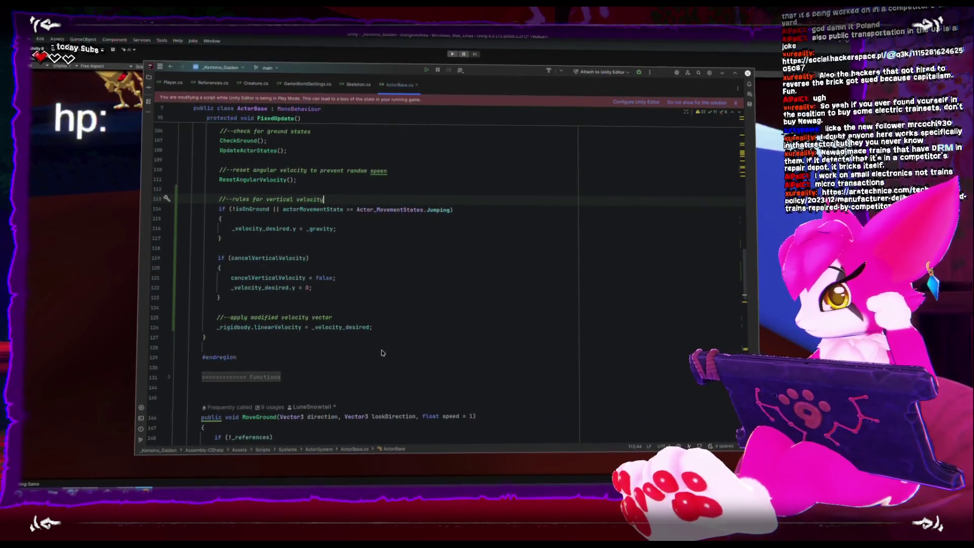
scroll(384, 353, "up", 1)
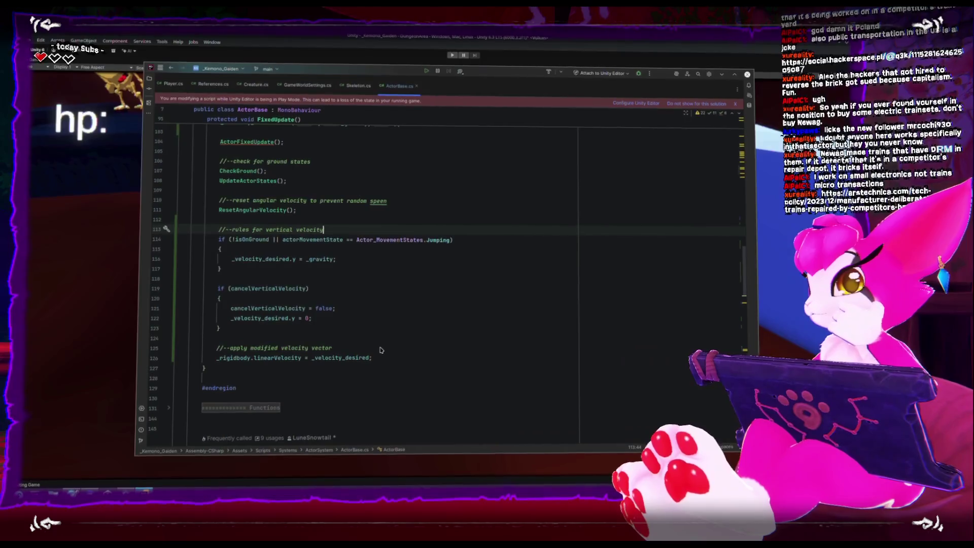
scroll(375, 335, "up", 1)
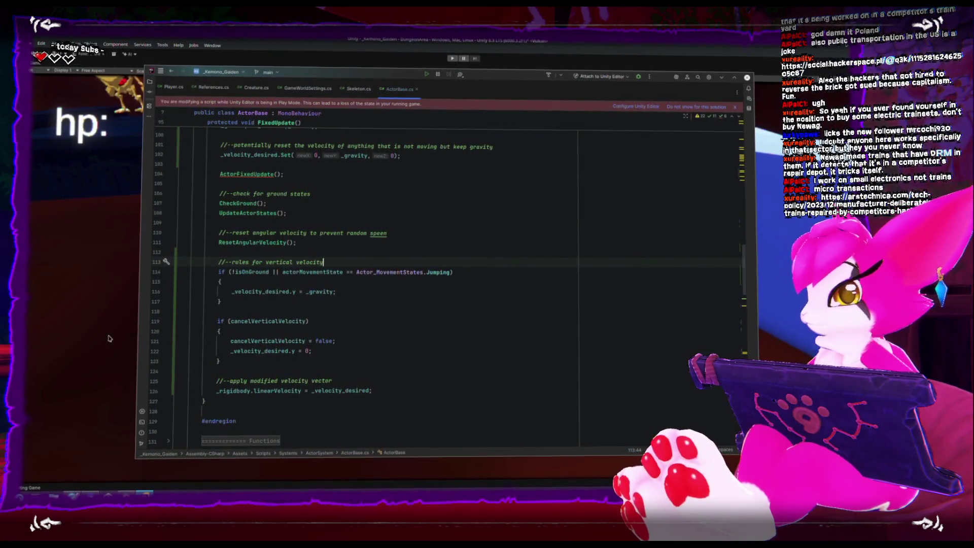
key("alt+Tab")
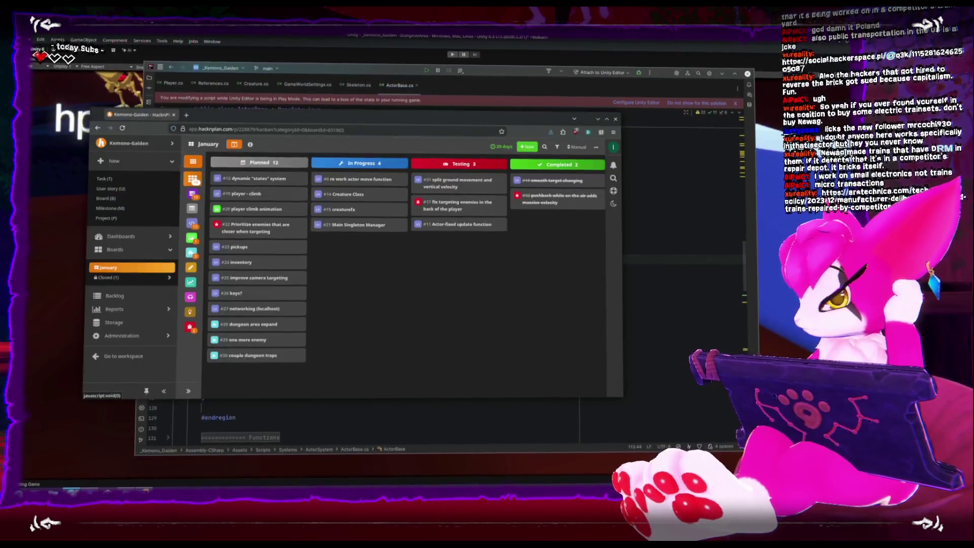
Switch from the HacknPlan January board back to the running game in Unity.
key("alt+Tab")
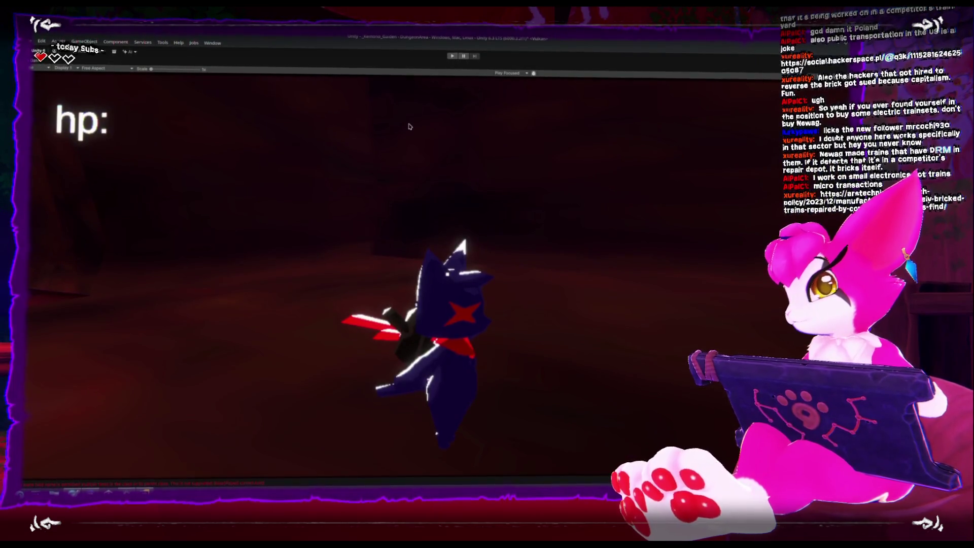
Restore the editor layout, restart the game from the Esc pause menu, and open the Resources folder.
left_click(448, 57)
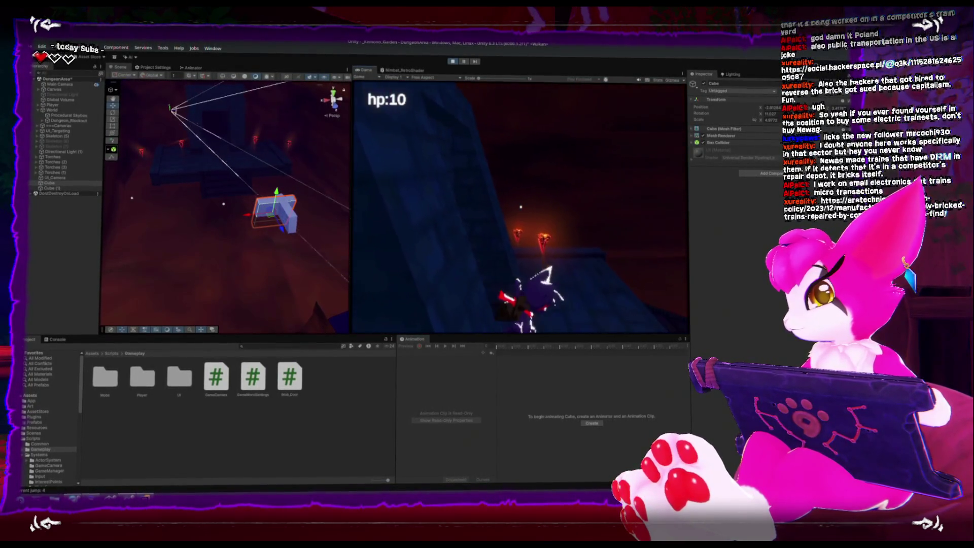
key("Escape")
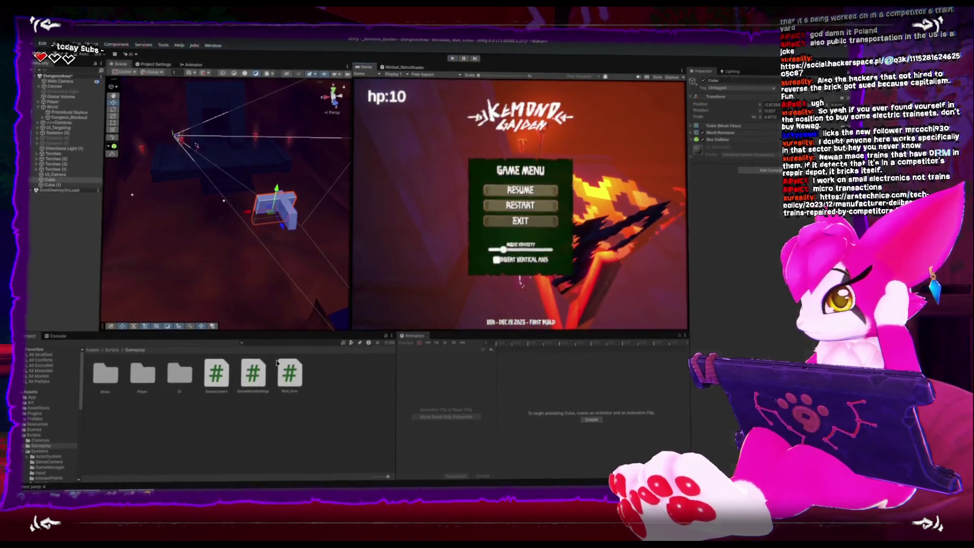
left_click(516, 222)
left_click(37, 423)
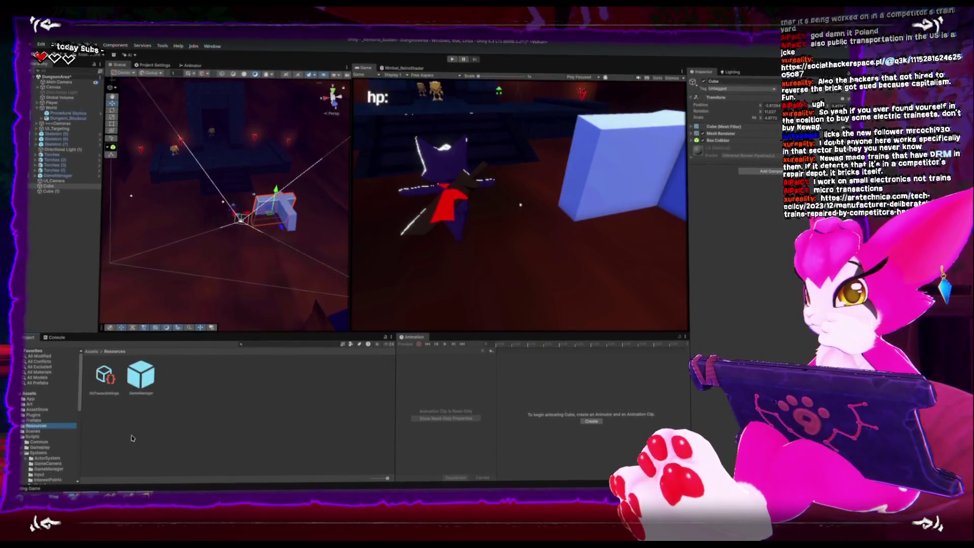
Create an Actor_Ground physics material in Resources and duplicate it as Actor_Air.
right_click(195, 420)
mouse_move(243, 221)
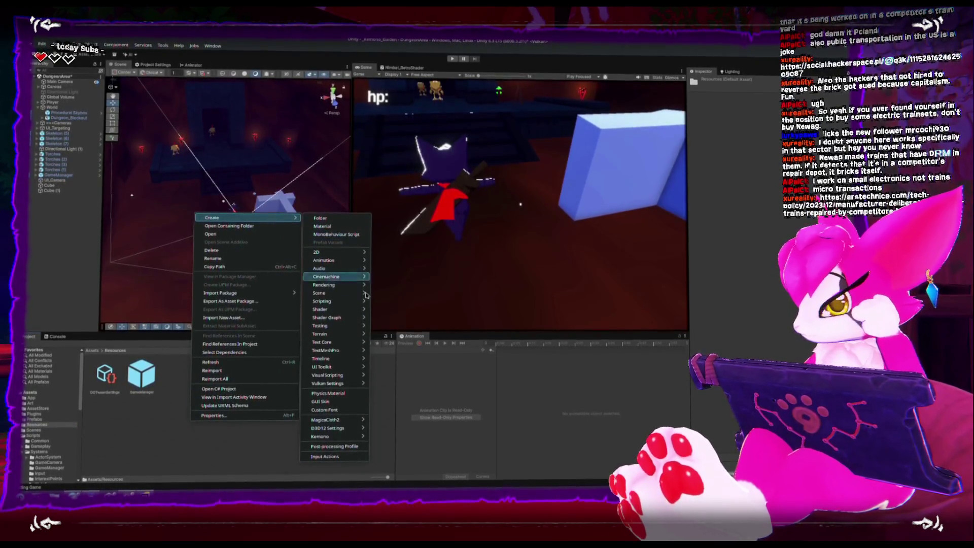
left_click(339, 398)
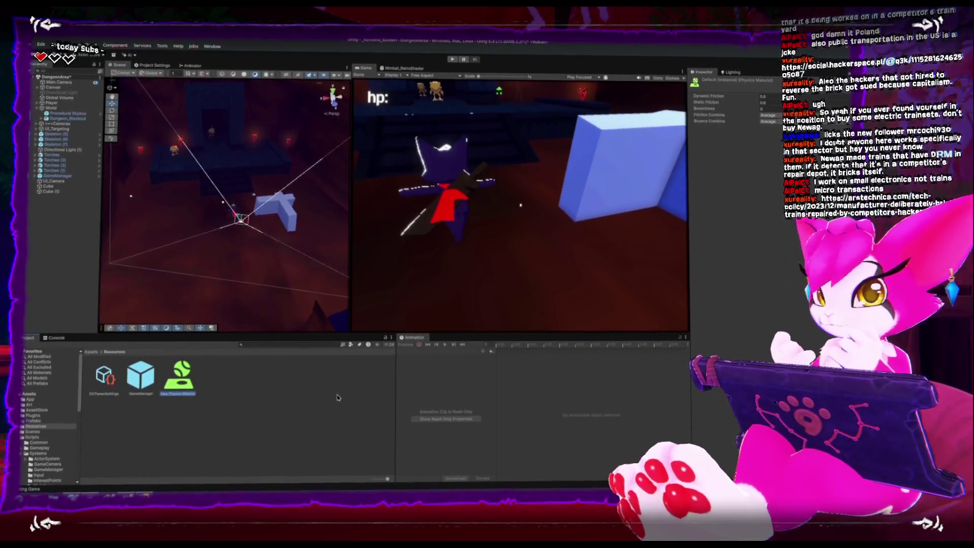
type("Actor_D")
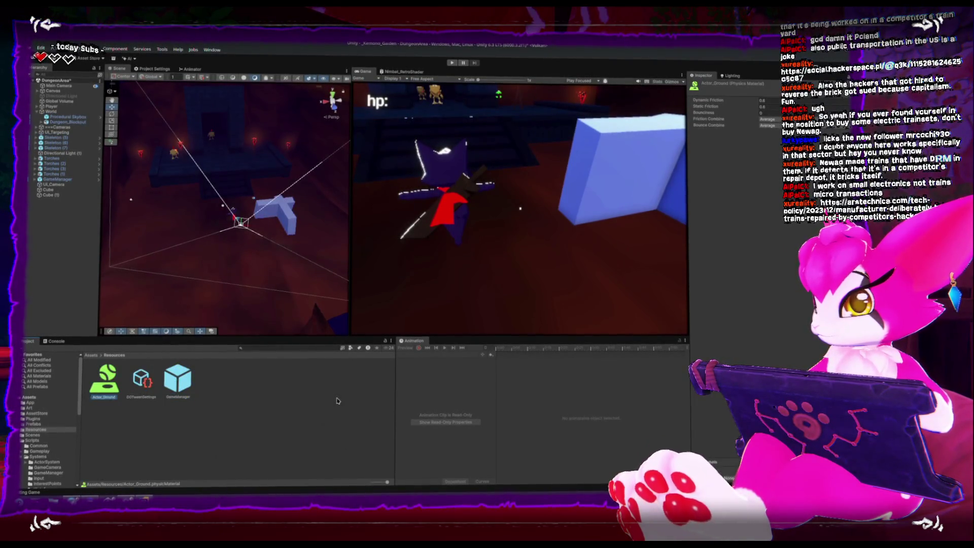
key("ctrl+d")
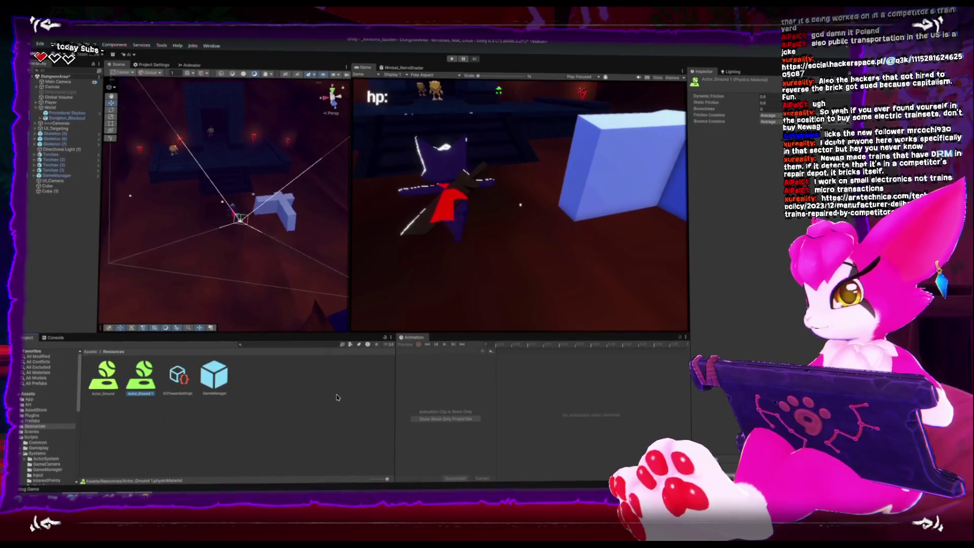
type("Ai")
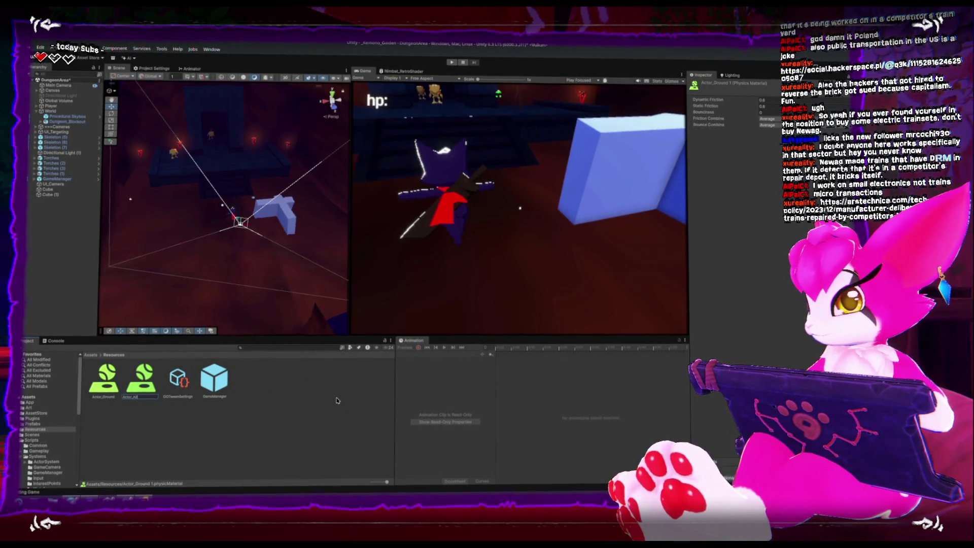
Set Actor_Ground's friction to 1 and Actor_Air's friction to 0, then return to Rider.
key("Right")
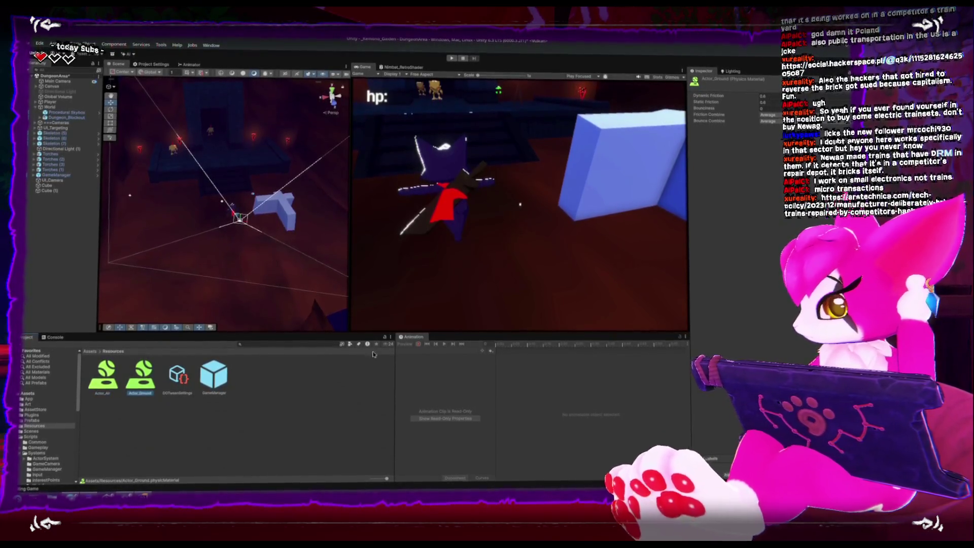
double_click(766, 96)
type("1")
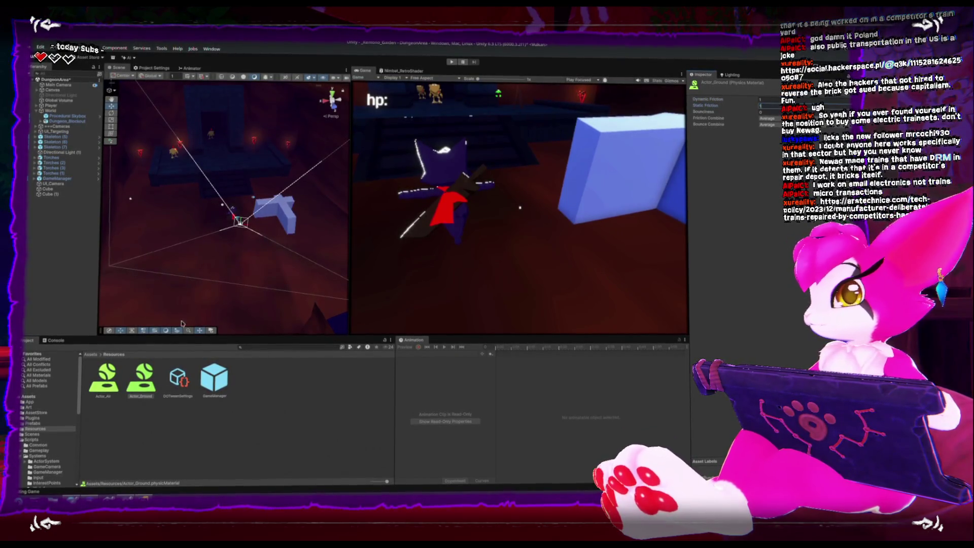
key("Left")
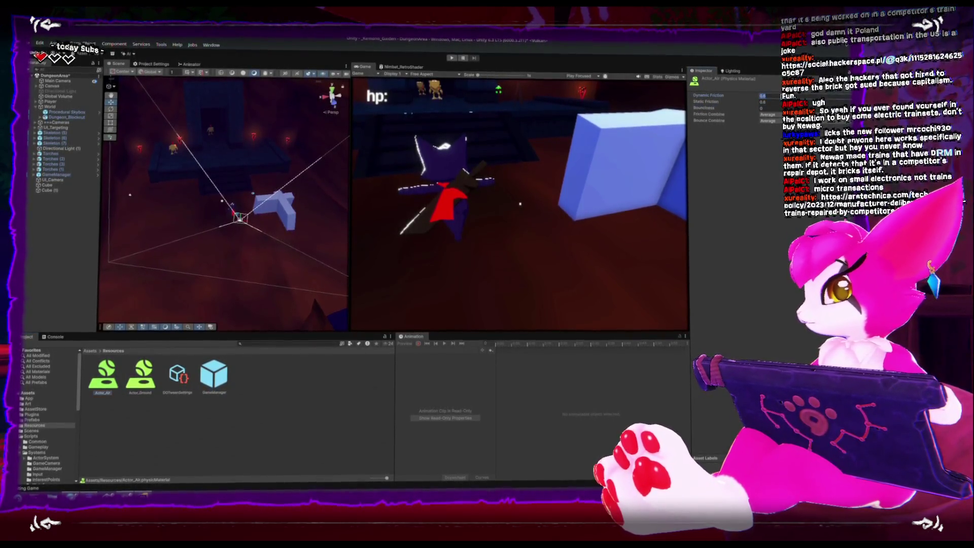
left_click(778, 102)
type("0")
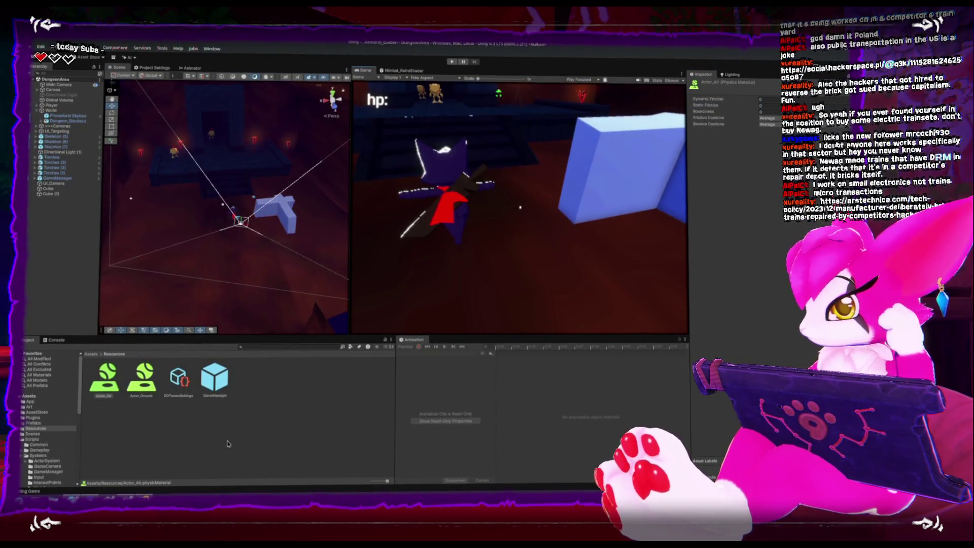
key("alt+Tab")
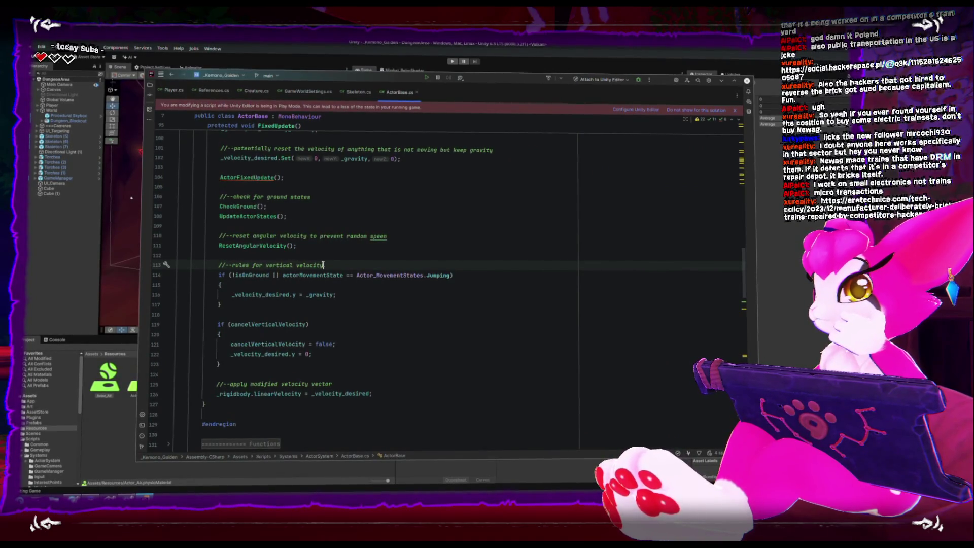
Back in Unity, open the Scripts/Systems/GameManager folder in the Project window.
key("alt+Tab")
left_click(50, 452)
scroll(55, 406, "down", 3)
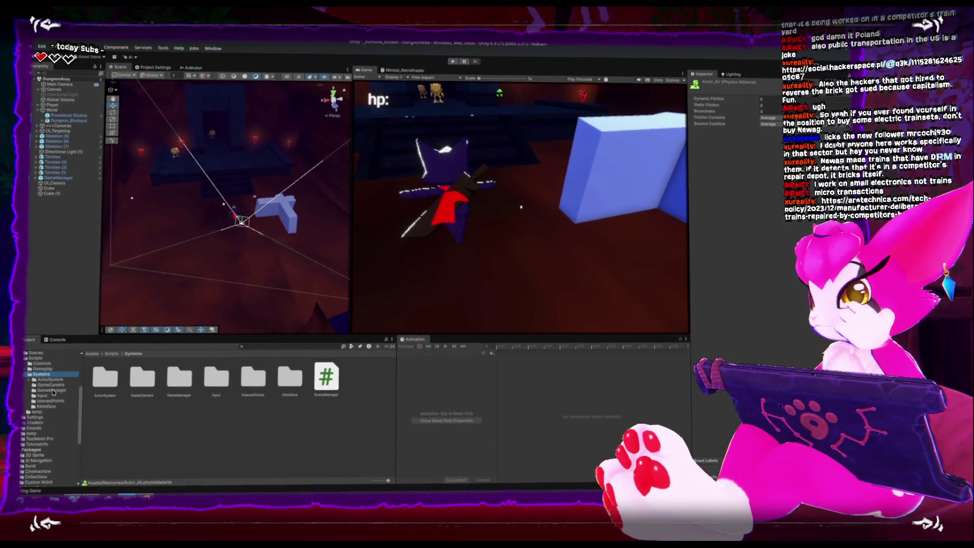
left_click(52, 391)
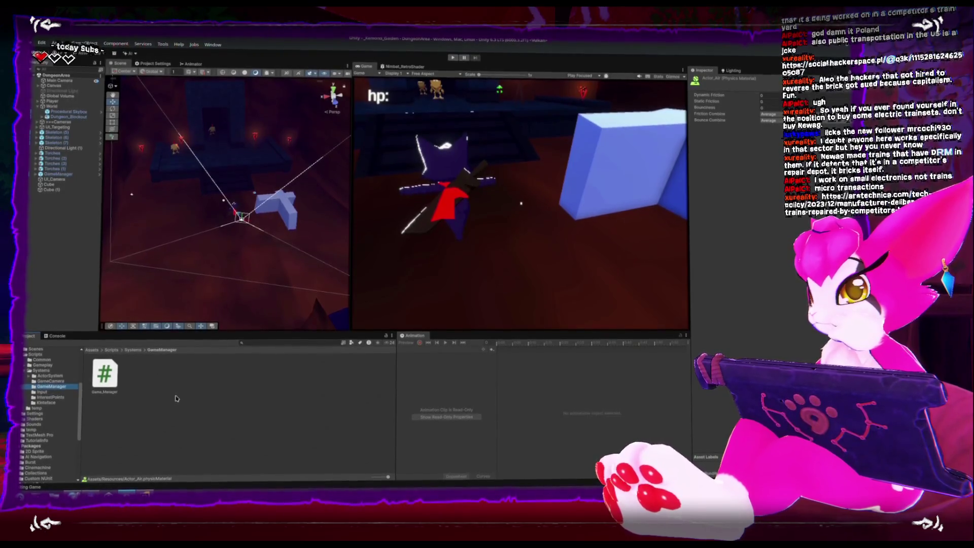